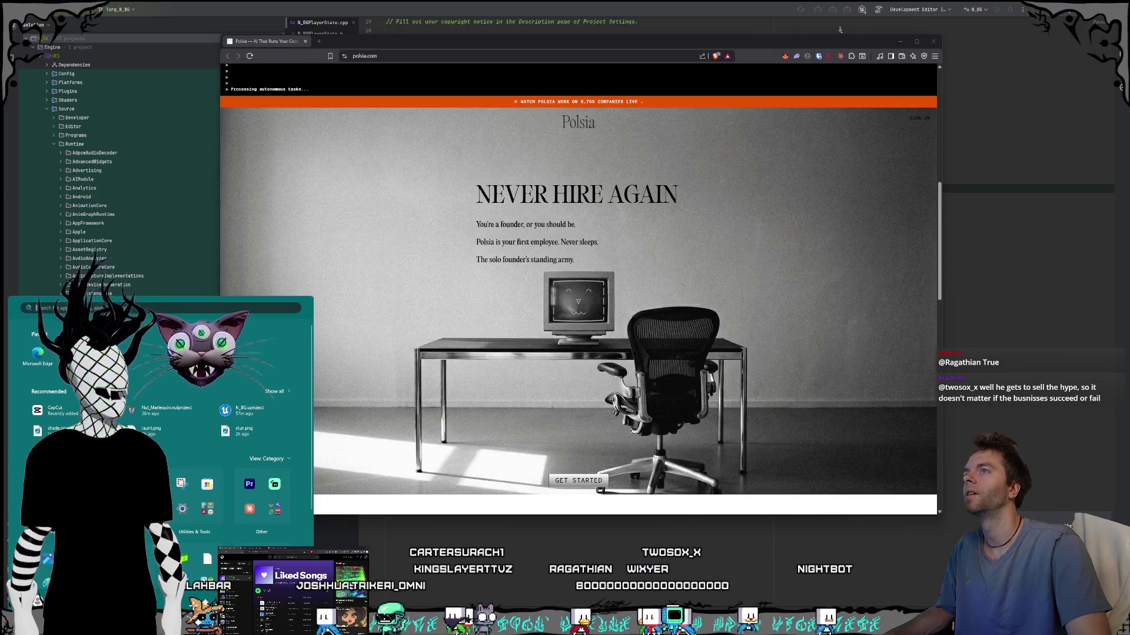
Step: Bring Rider forward, restore it from full screen and shrink its window
click(707, 13)
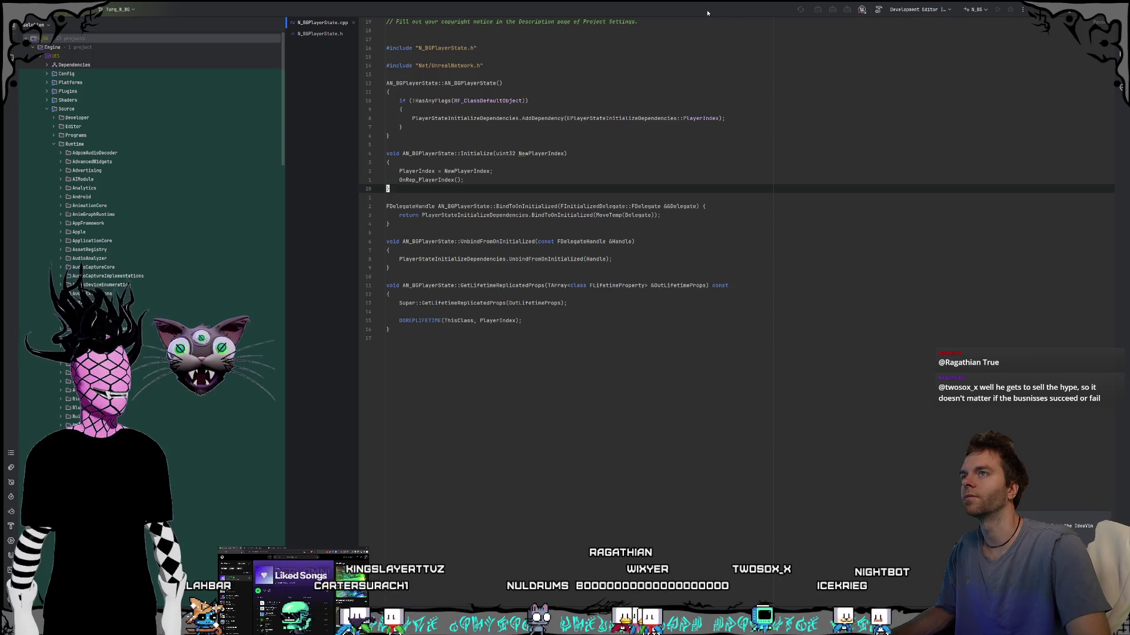
double_click(708, 13)
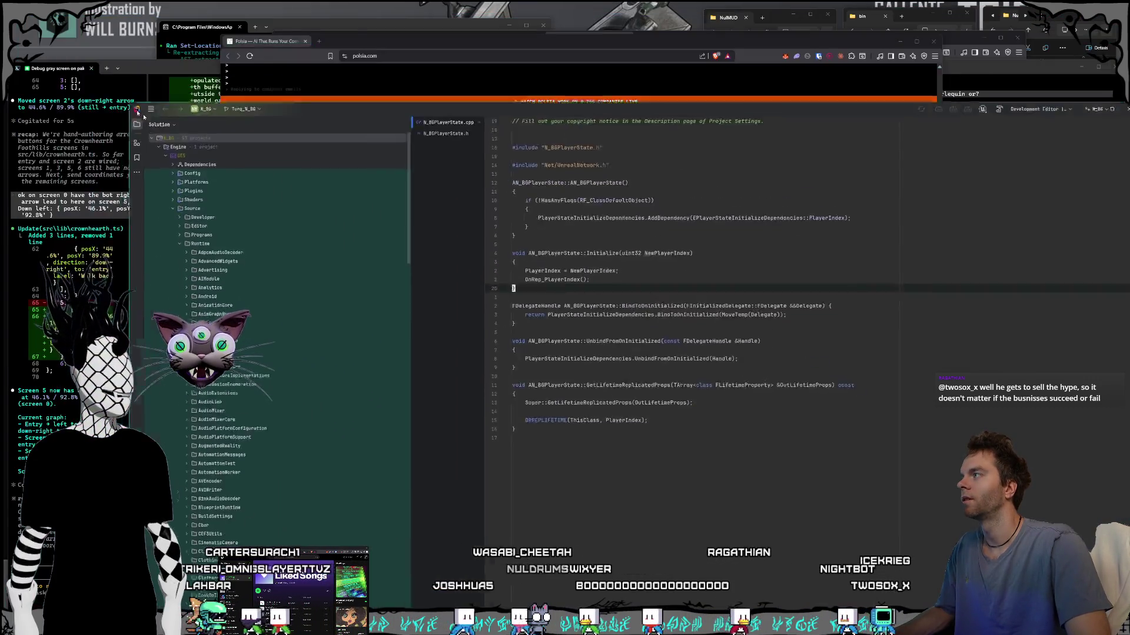
mouse_move(288, 24)
mouse_down()
mouse_move(287, 69)
mouse_move(332, 94)
mouse_up()
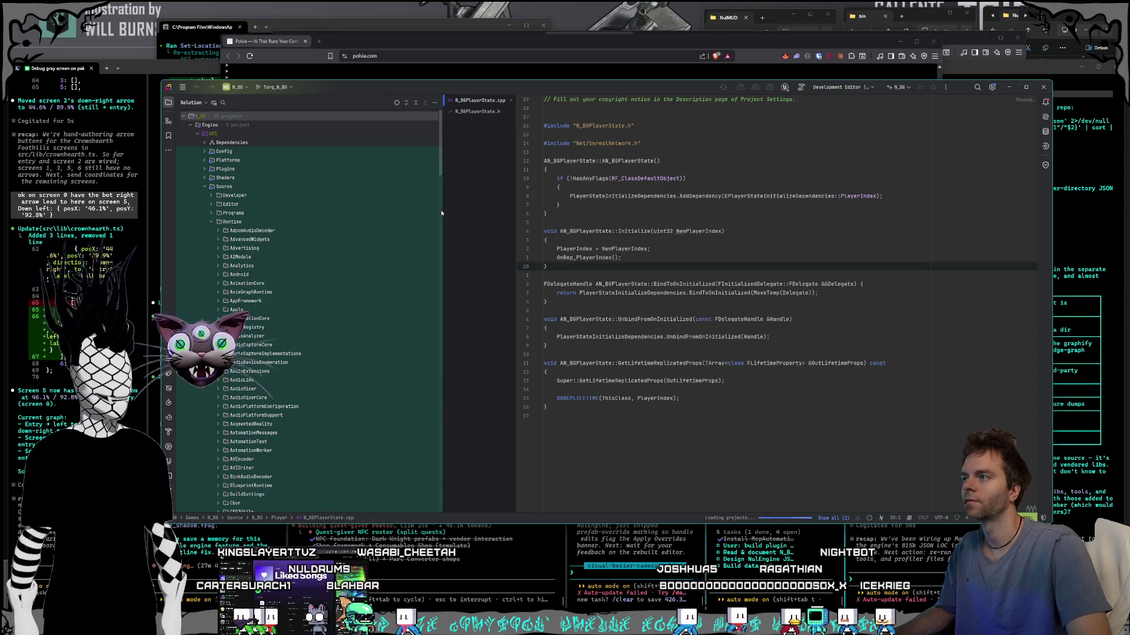
Step: Narrow Rider's solution tree and window, then bring the Polsia landing page forward
drag(442, 211, 327, 211)
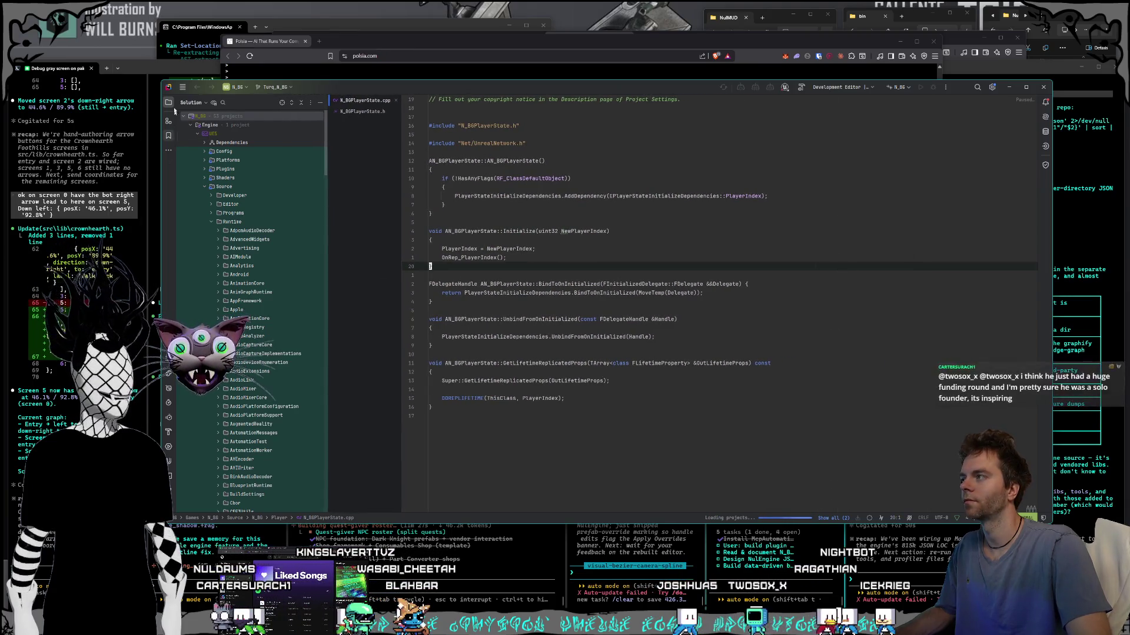
mouse_move(163, 80)
mouse_down()
mouse_move(388, 74)
mouse_move(369, 73)
mouse_up()
click(612, 41)
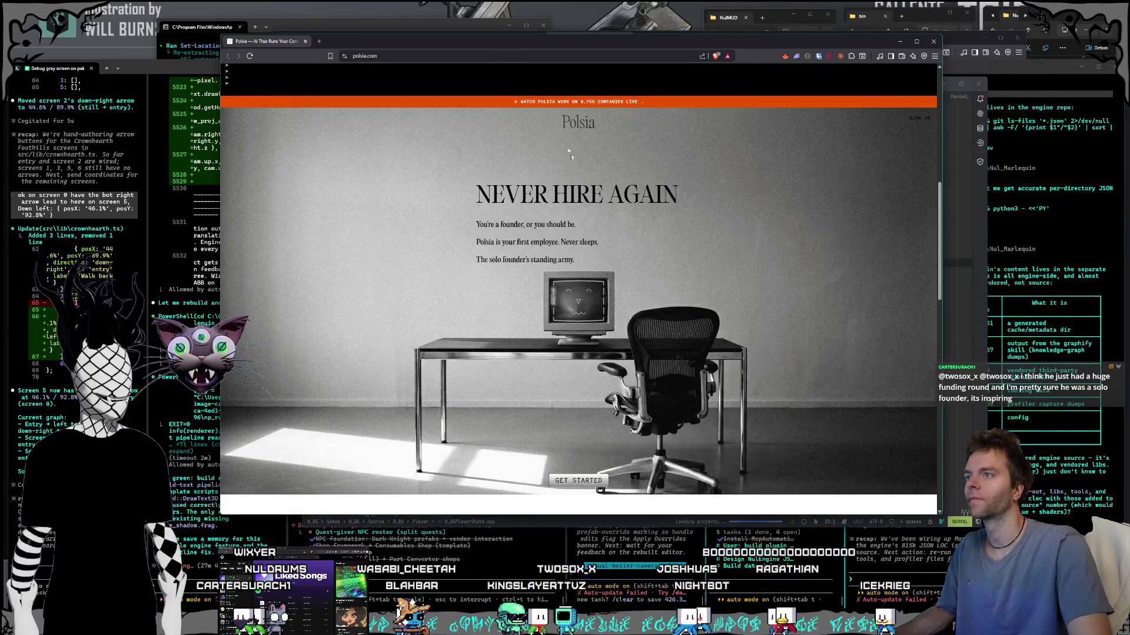
Step: Scroll down the Polsia landing page to the 'Start a company tonight' footer
scroll(667, 245, down, 5)
scroll(666, 244, down, 3)
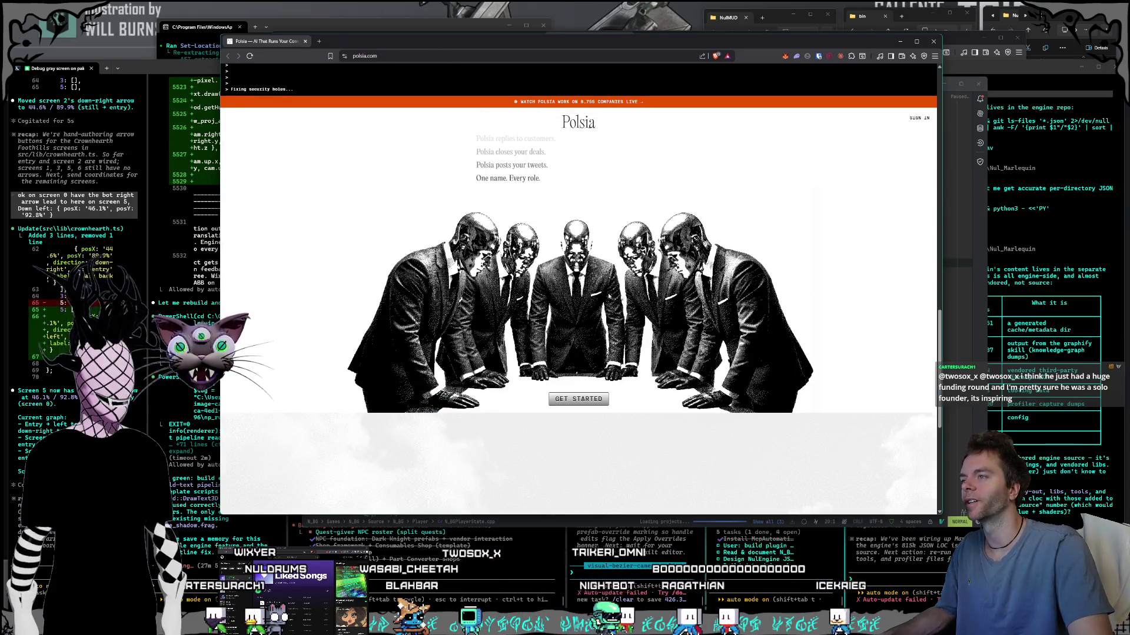
scroll(605, 303, up, 3)
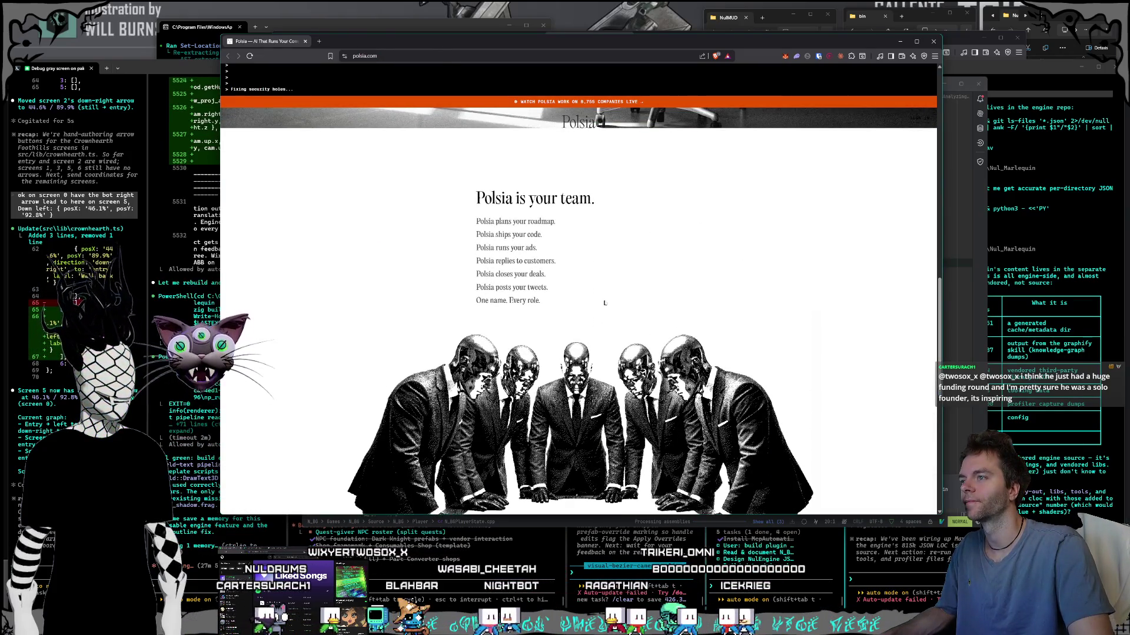
scroll(603, 303, down, 1)
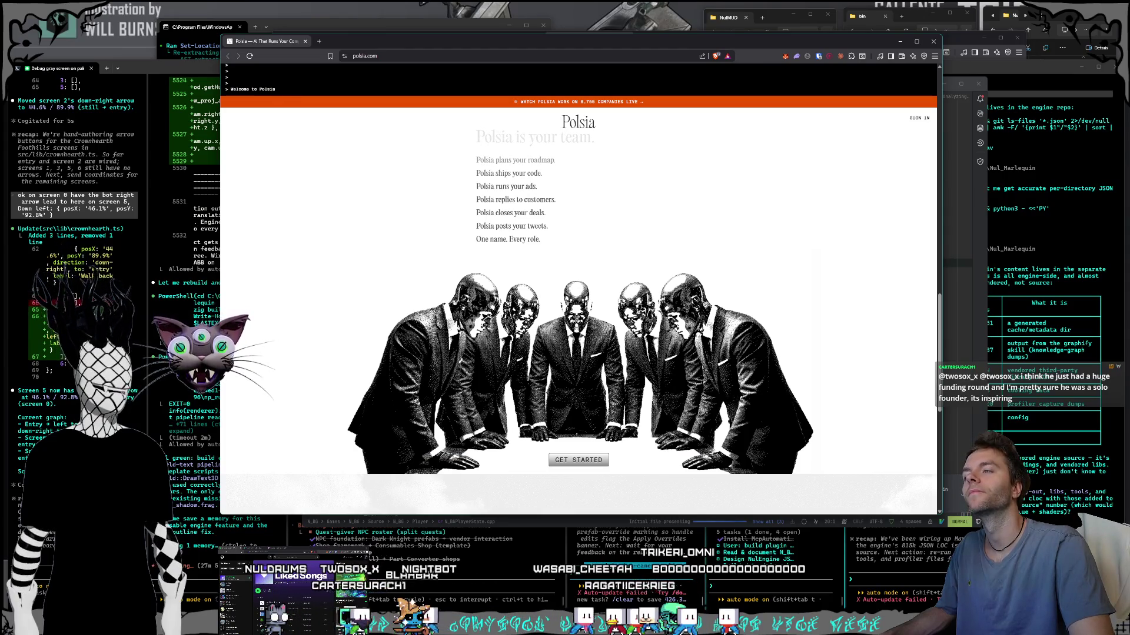
scroll(603, 303, down, 5)
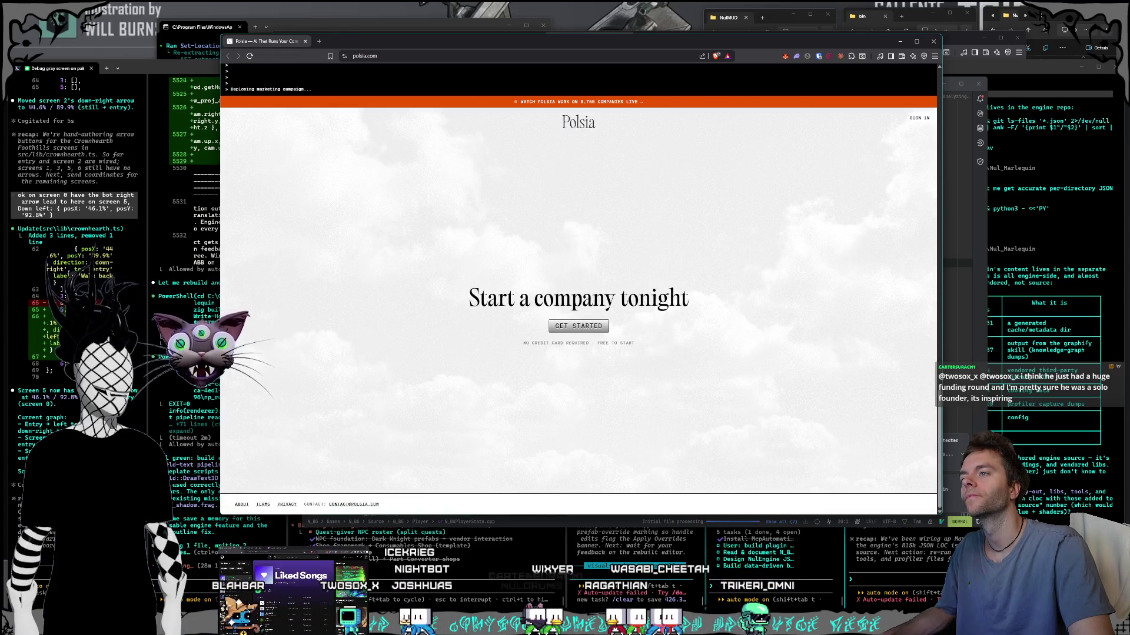
Step: Scroll back up to the 'Polsia is your team.' roles list and open the live dashboard
scroll(686, 301, up, 3)
scroll(686, 300, down, 3)
scroll(684, 304, up, 5)
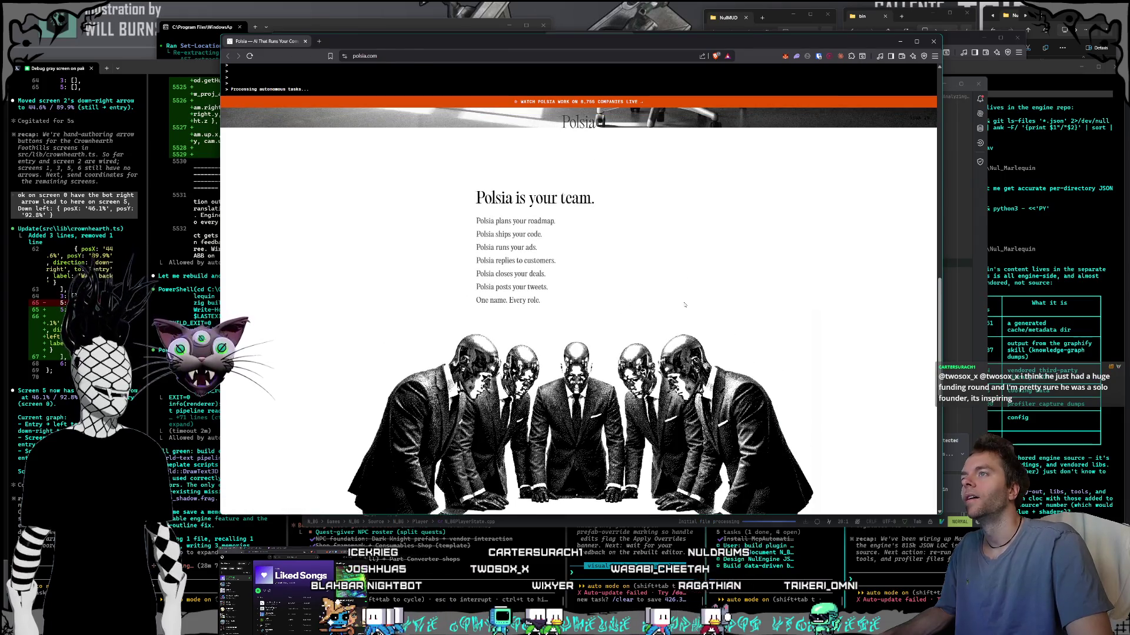
click(599, 103)
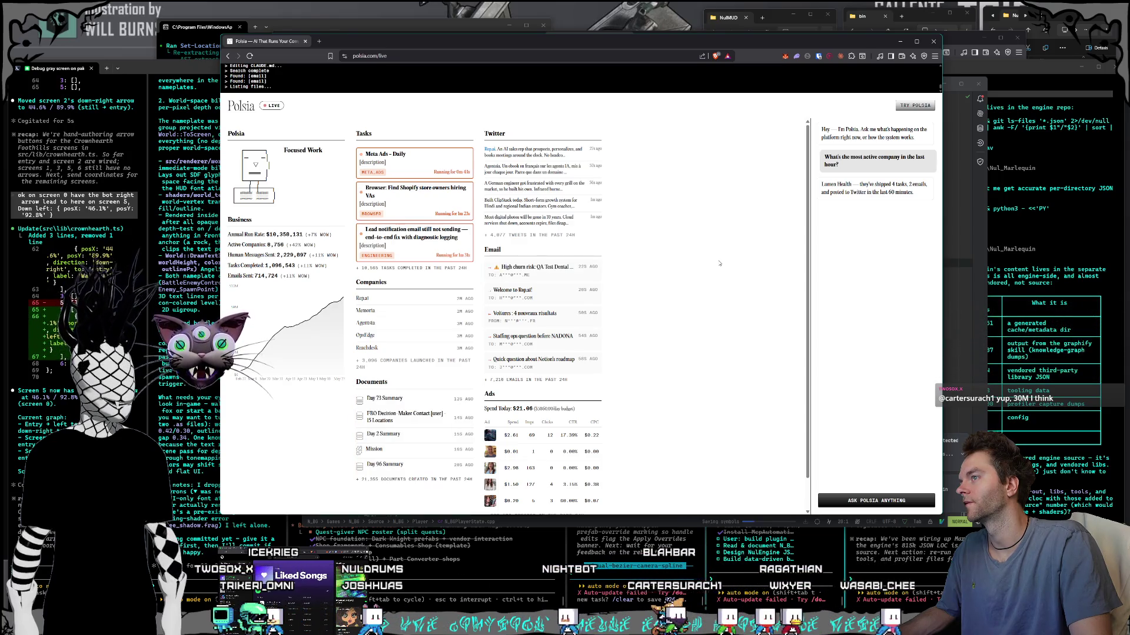
Step: Scroll through the polsia.com/live dashboard, then nudge the browser window slightly down
scroll(715, 260, down, 1)
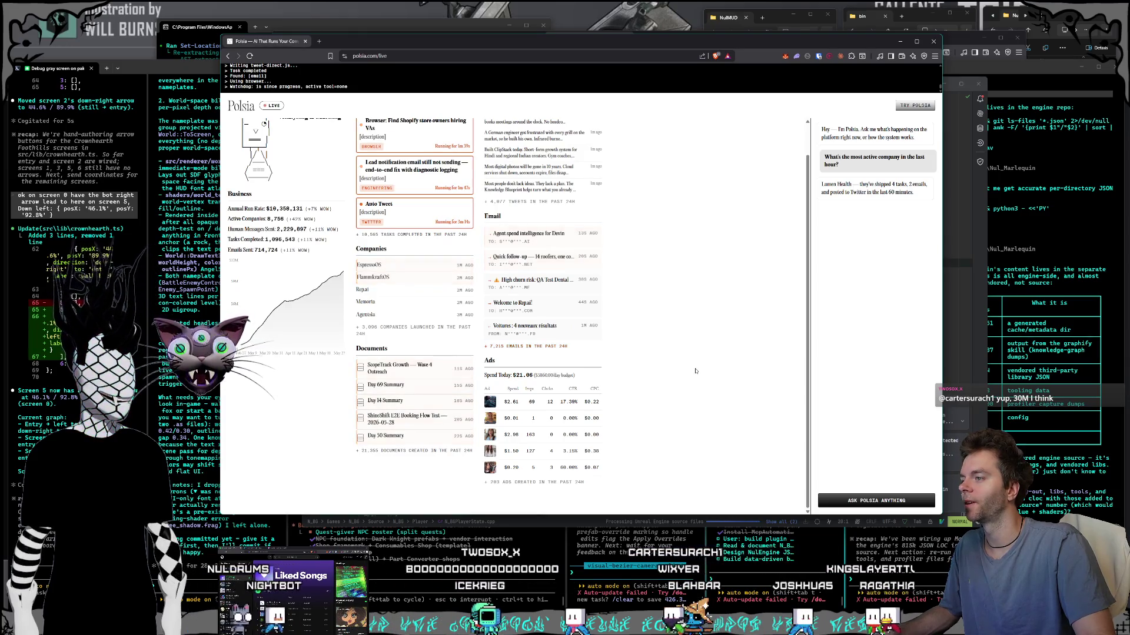
scroll(695, 371, up, 1)
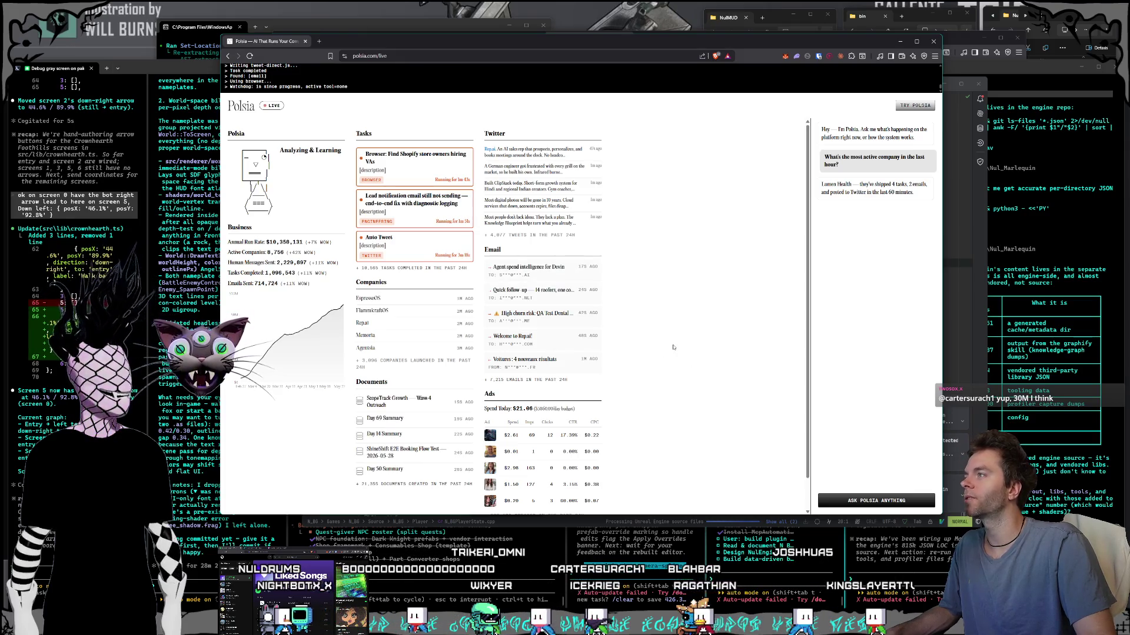
drag(401, 45, 402, 59)
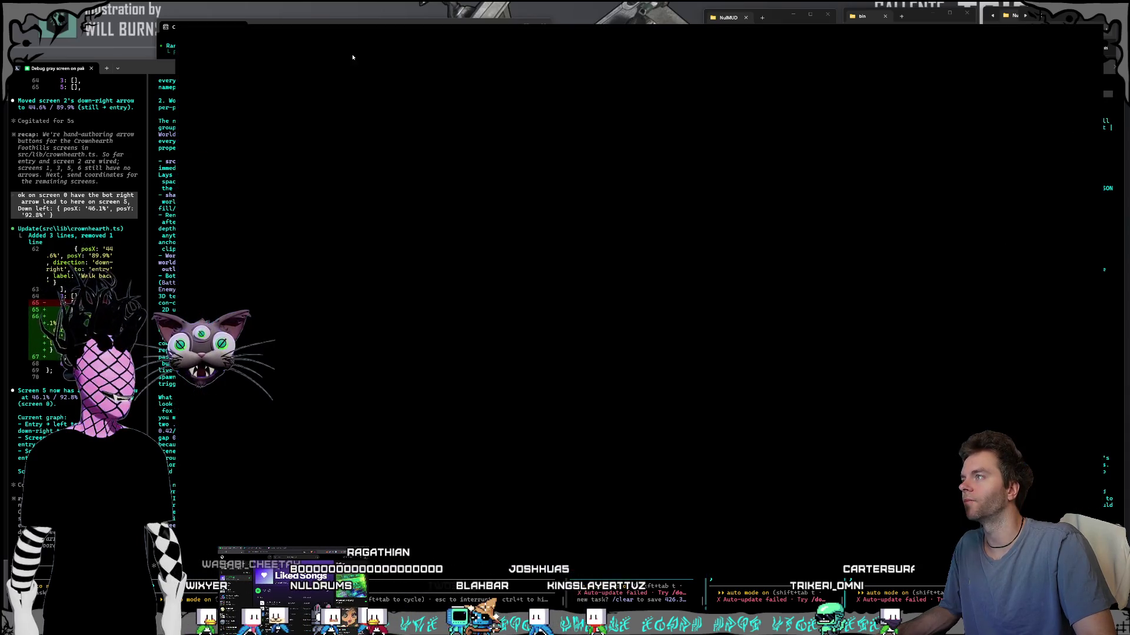
double_click(345, 56)
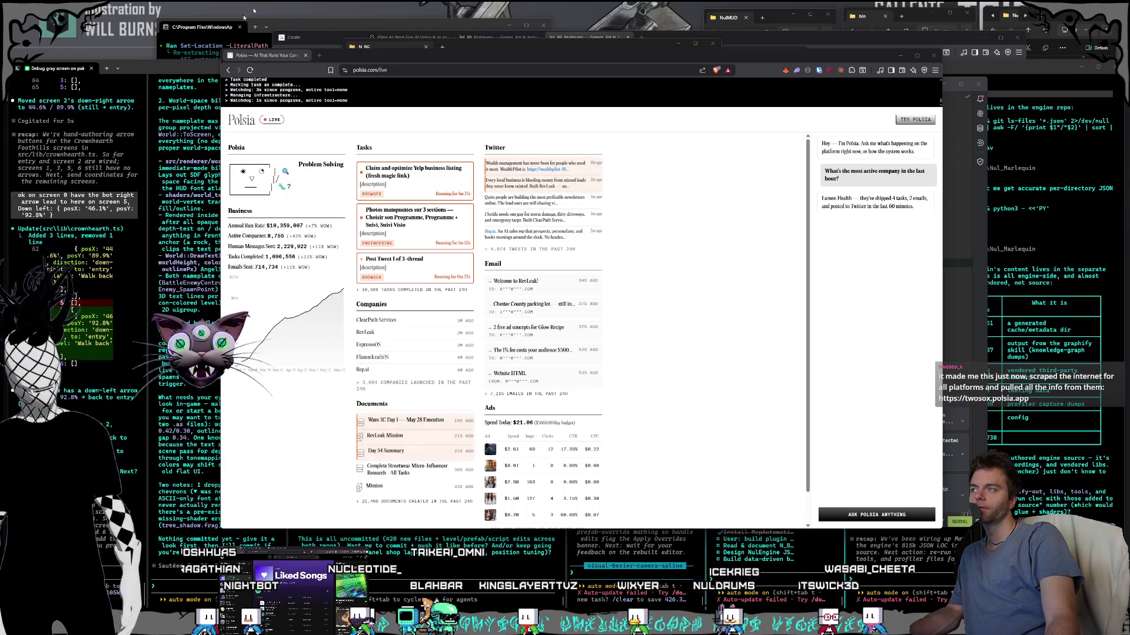
Step: Load twosox.polsia.app in a new browser tab
click(319, 55)
text(twosox.polsia.app)
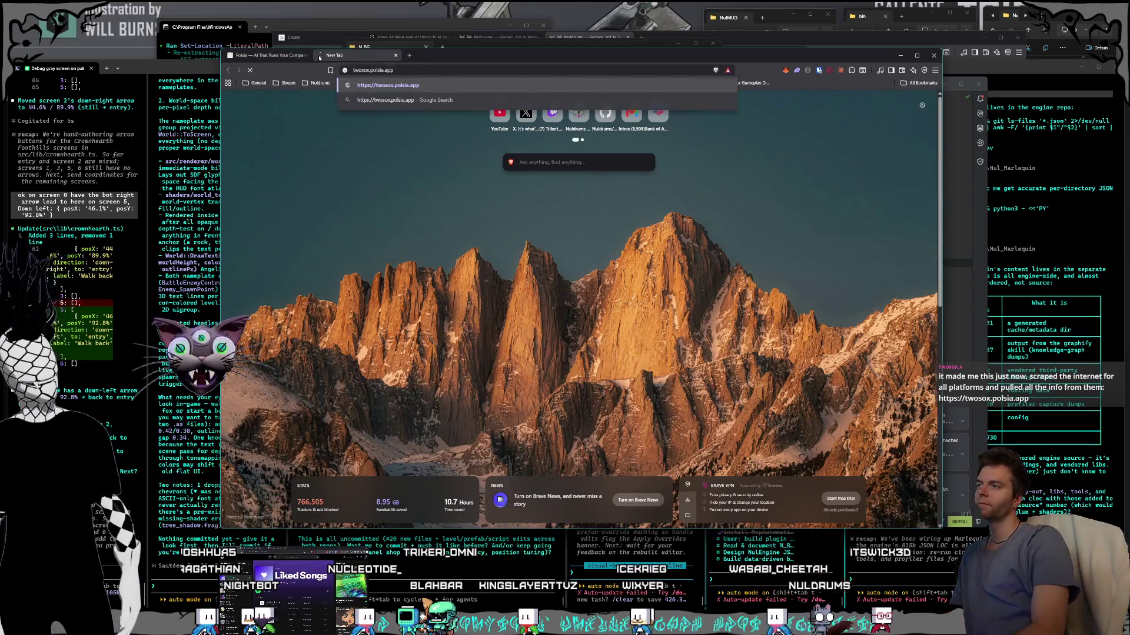
key(Return)
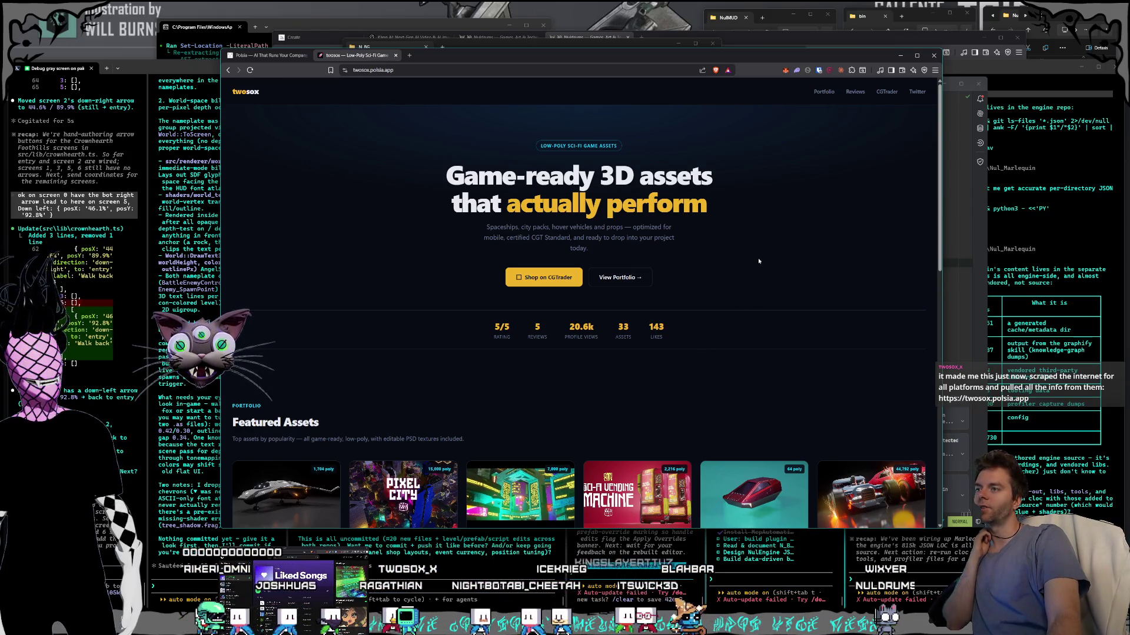
Step: Scroll down to Featured Assets and open the Sporty Spaceship's CGTrader listing
scroll(774, 252, down, 1)
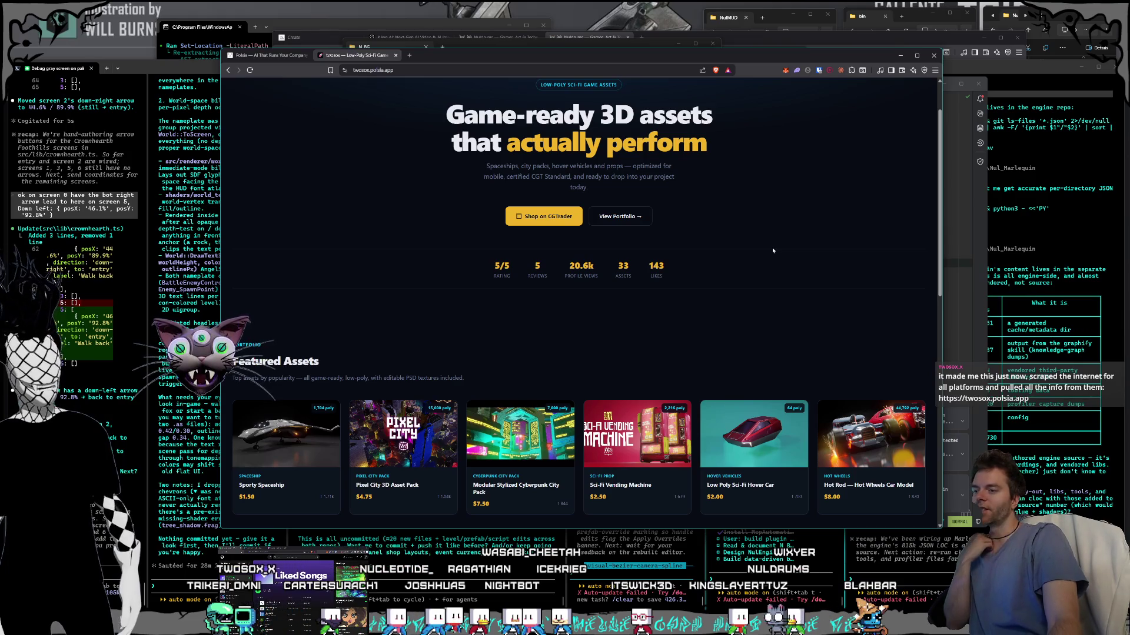
scroll(773, 251, down, 2)
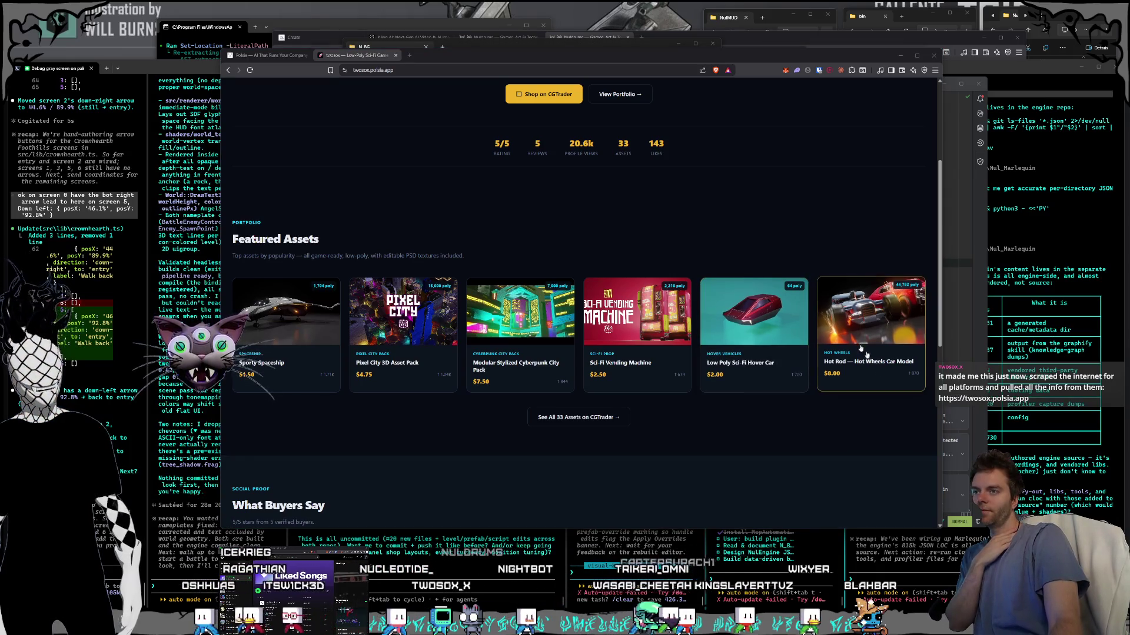
scroll(776, 318, up, 3)
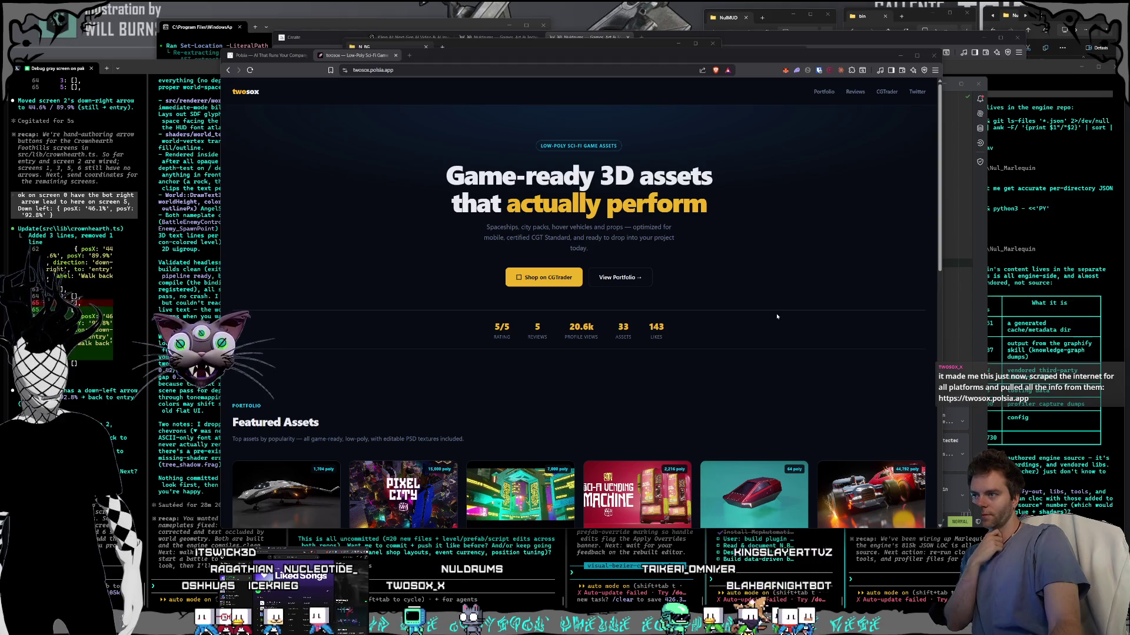
scroll(776, 317, down, 1)
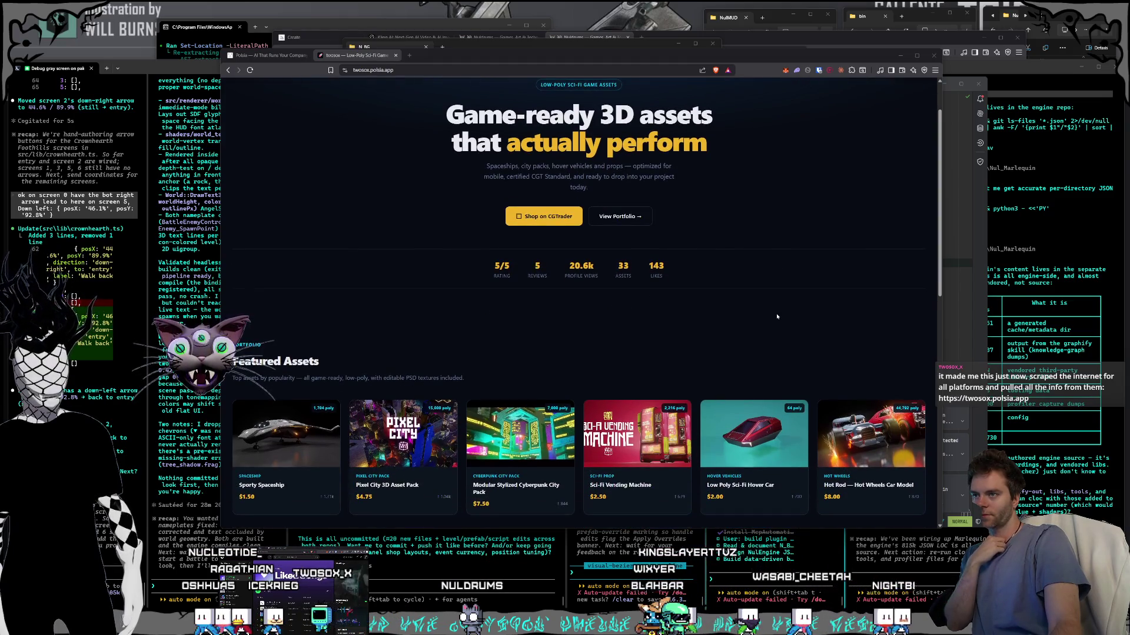
scroll(777, 317, down, 2)
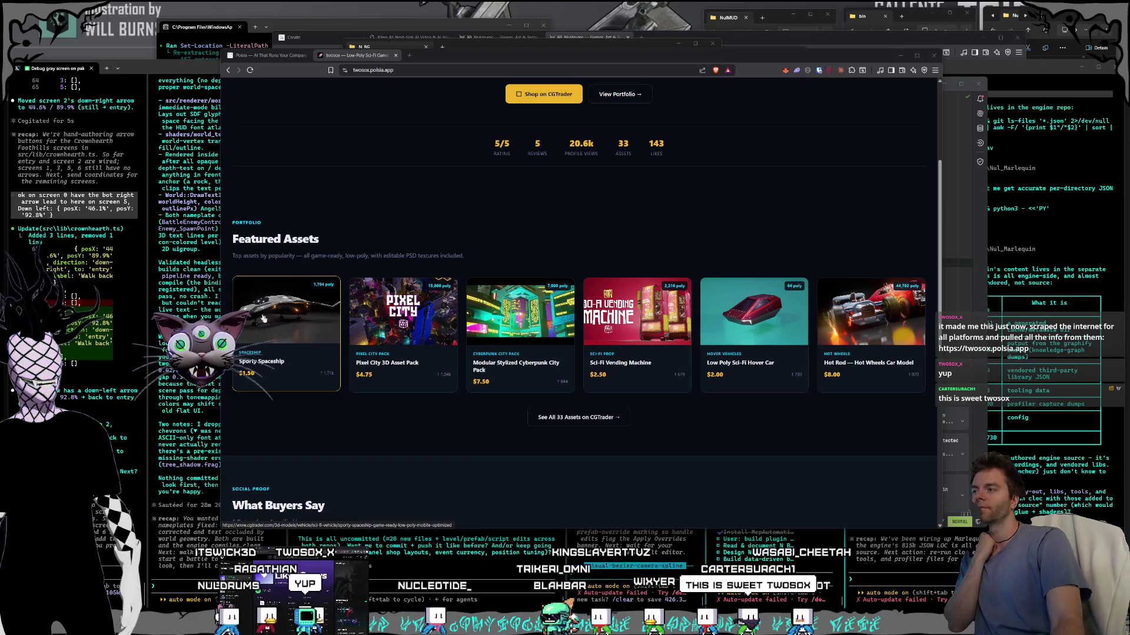
click(259, 312)
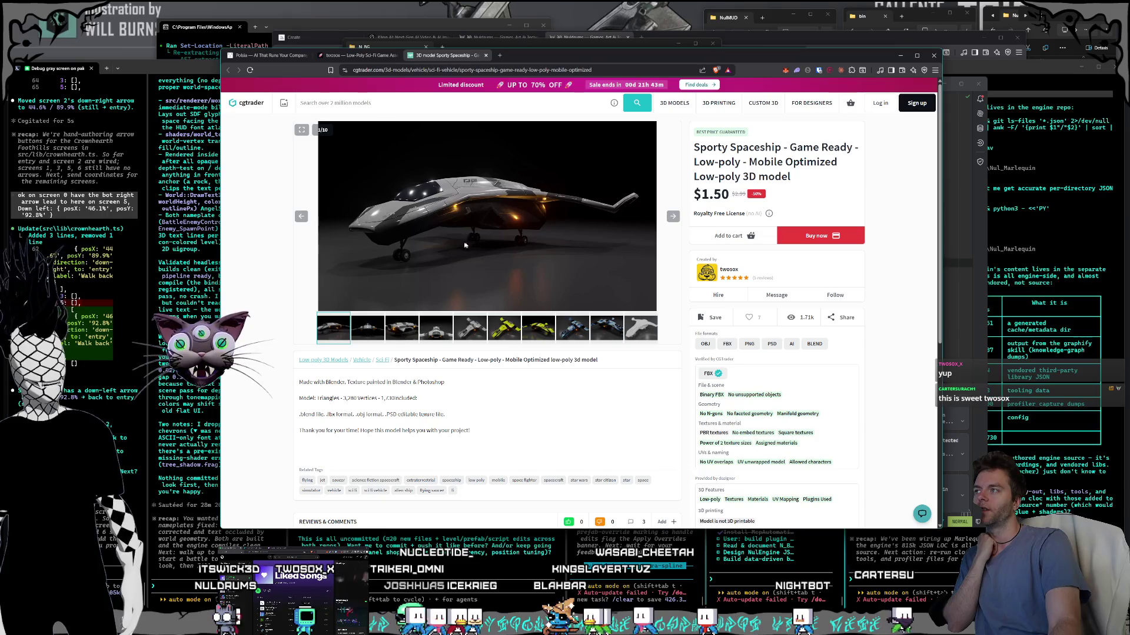
Step: View the grey, yellow and blue Sporty Spaceship gallery renders
click(436, 334)
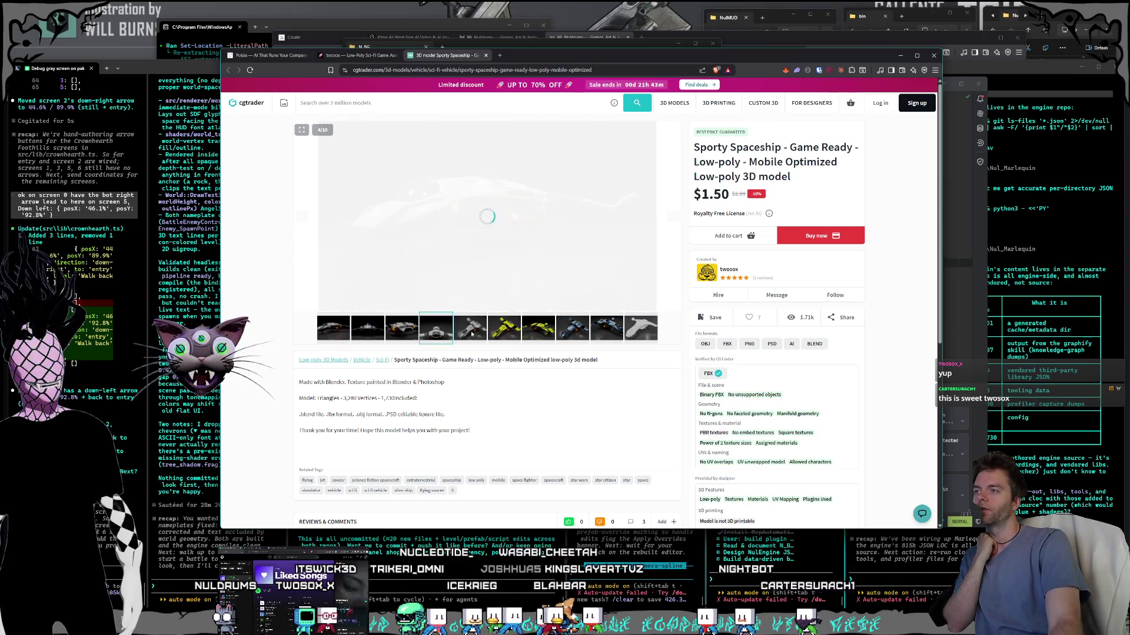
click(472, 332)
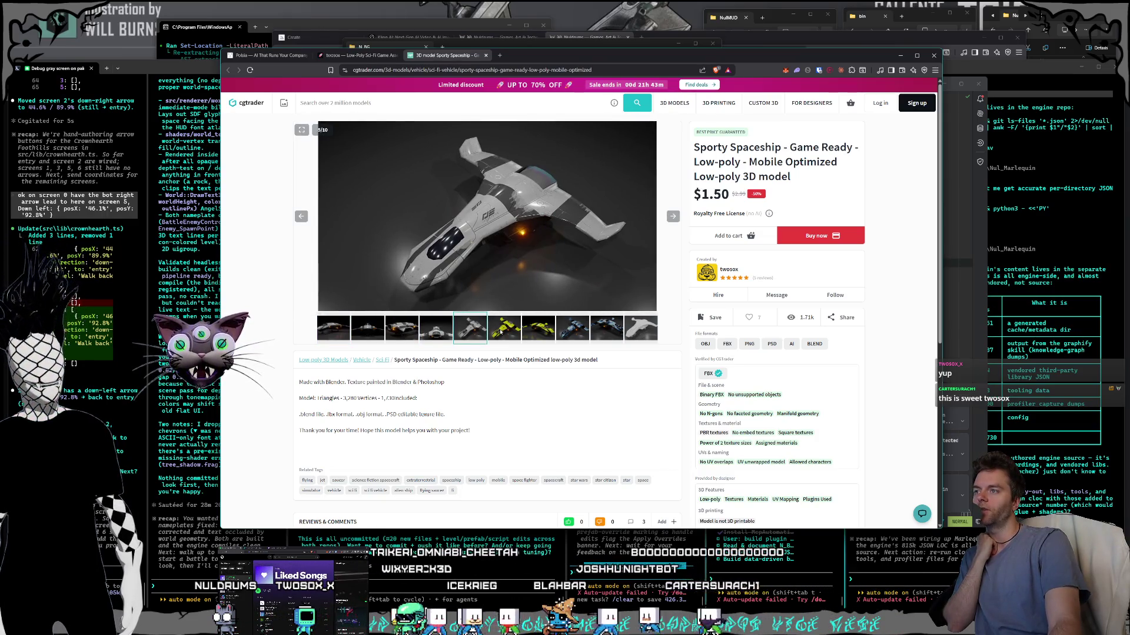
click(500, 333)
click(547, 333)
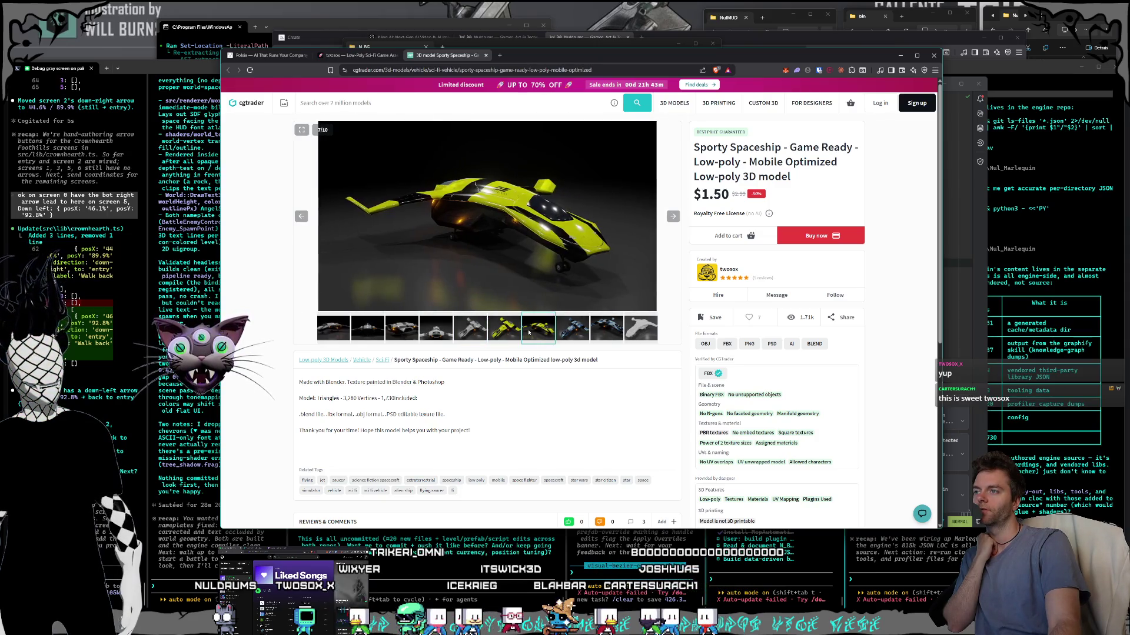
click(565, 334)
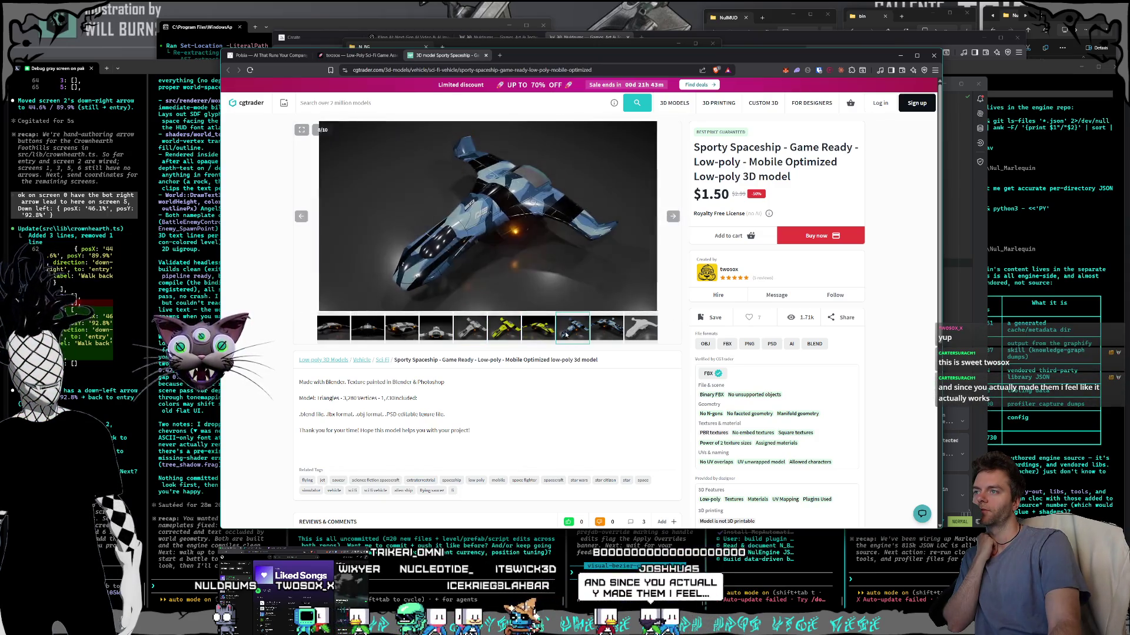
Step: Compare the white wireframe and blue textured ship images, then return to the twosox tab
click(606, 333)
click(641, 333)
click(610, 335)
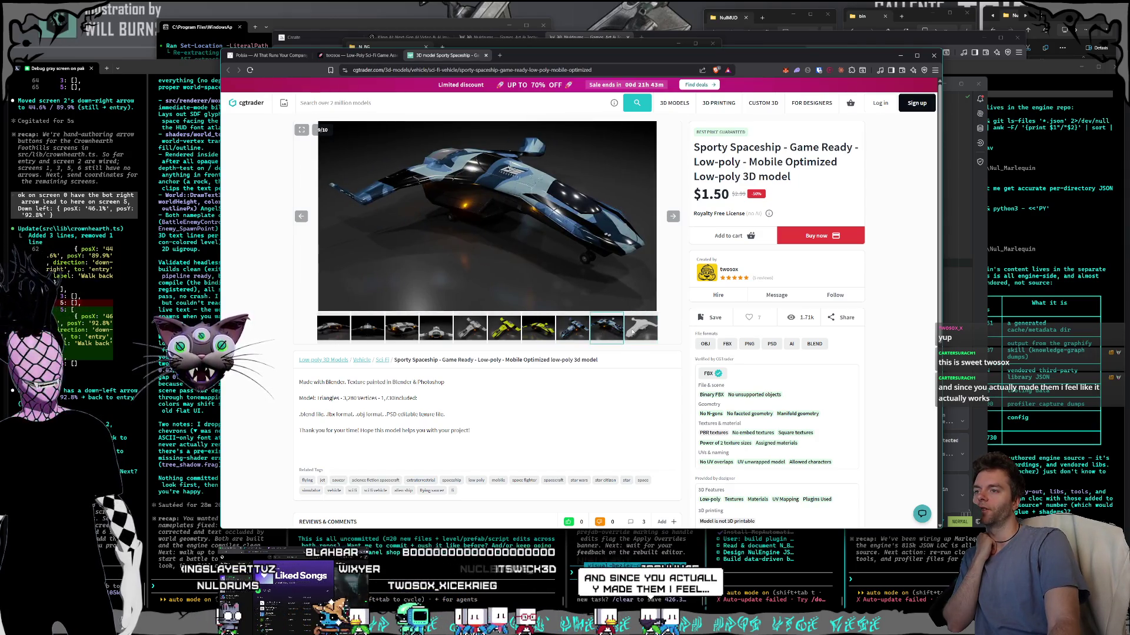
click(640, 333)
click(606, 333)
click(572, 333)
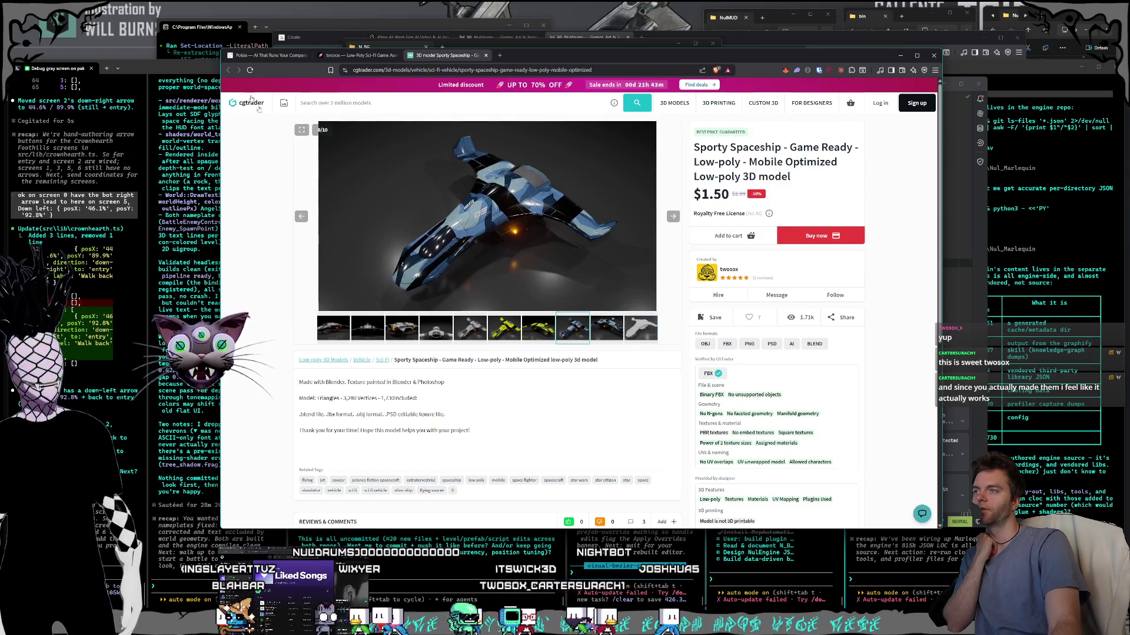
click(356, 55)
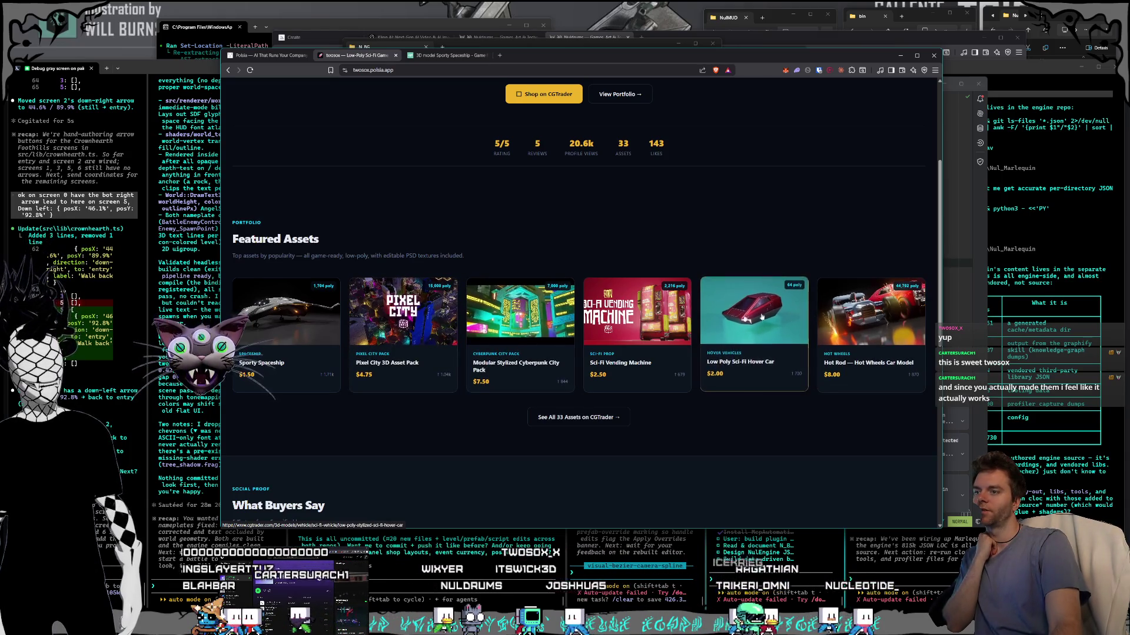
Step: Open the Pixel City 3D Asset Pack listing and step through its preview images
click(407, 333)
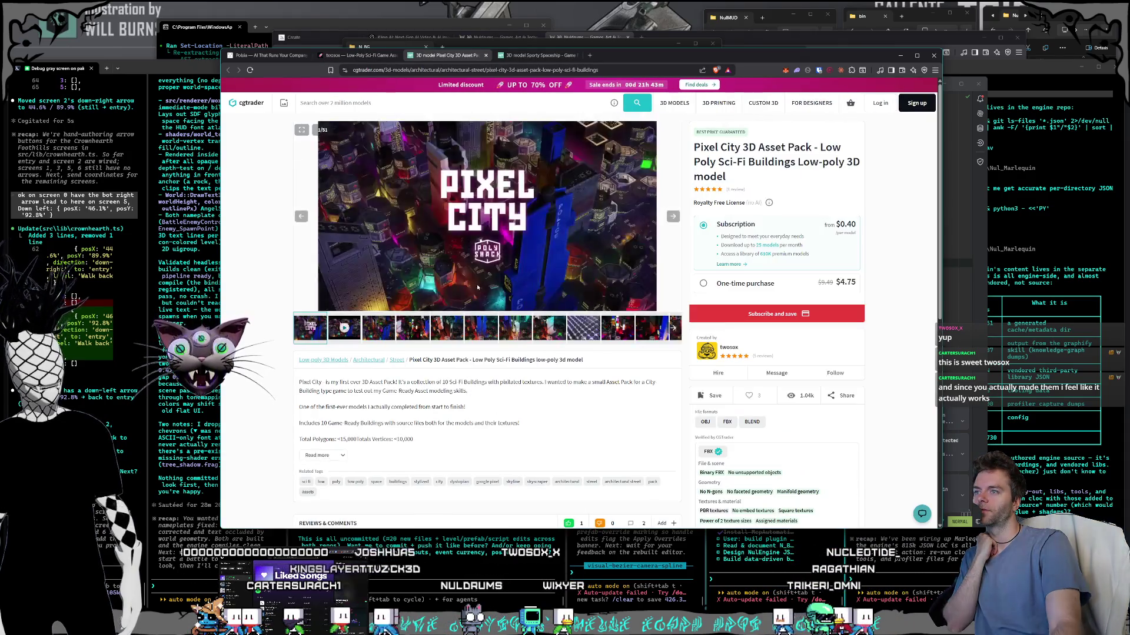
click(393, 332)
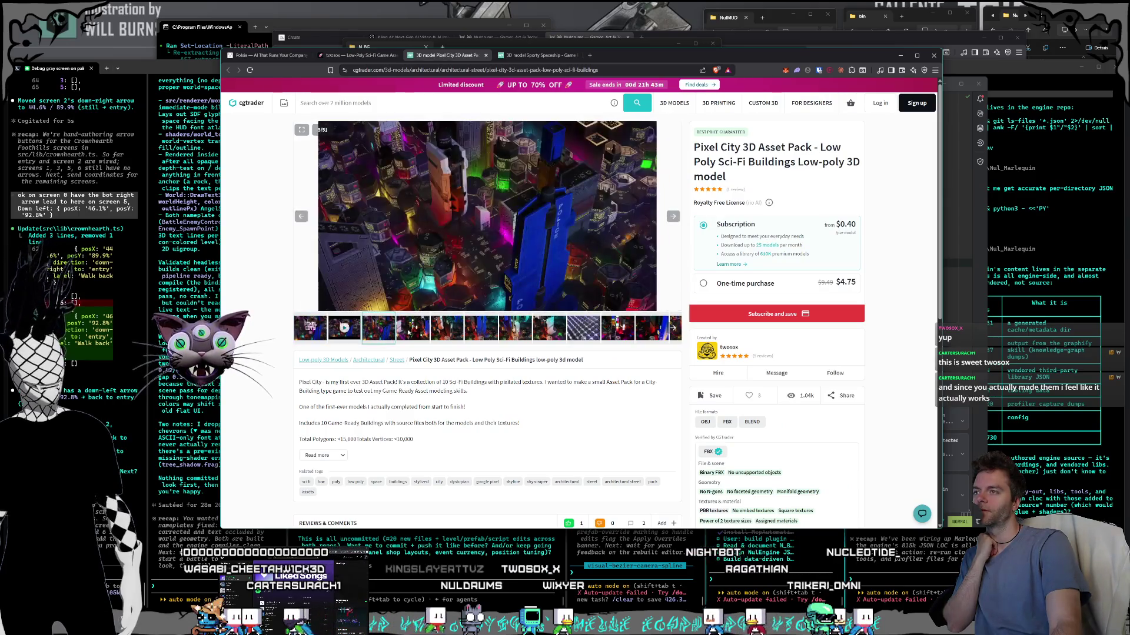
click(408, 333)
click(446, 333)
click(480, 333)
click(515, 333)
click(549, 333)
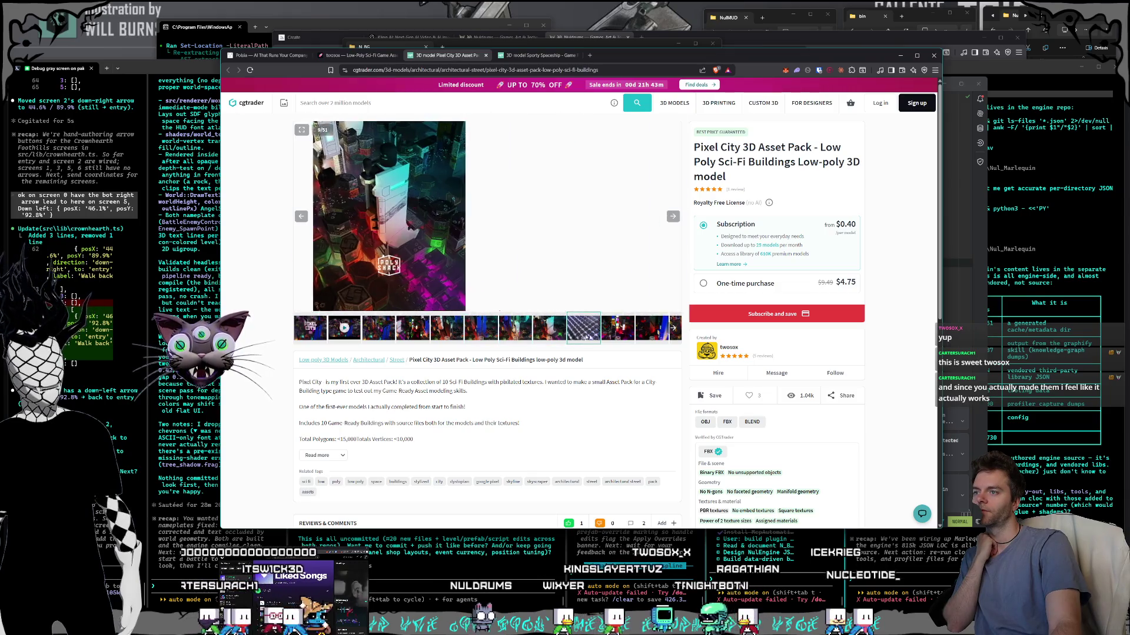
click(583, 333)
click(618, 333)
click(651, 333)
Step: View the Office Building #2 and Evil Tower previews, then return to the twosox page
click(672, 329)
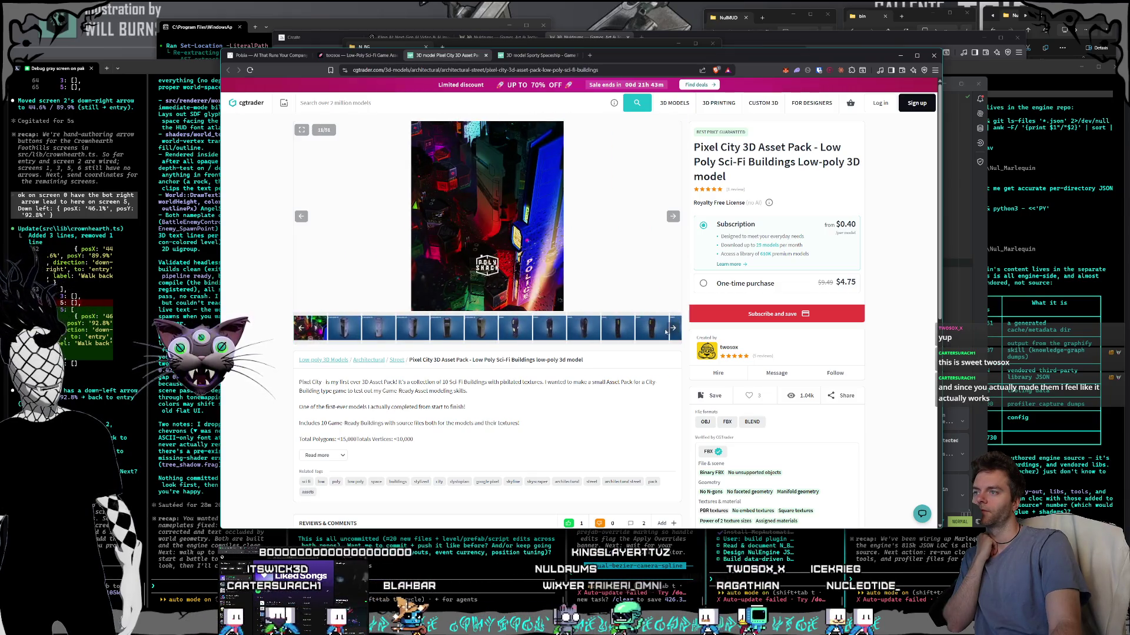
click(487, 325)
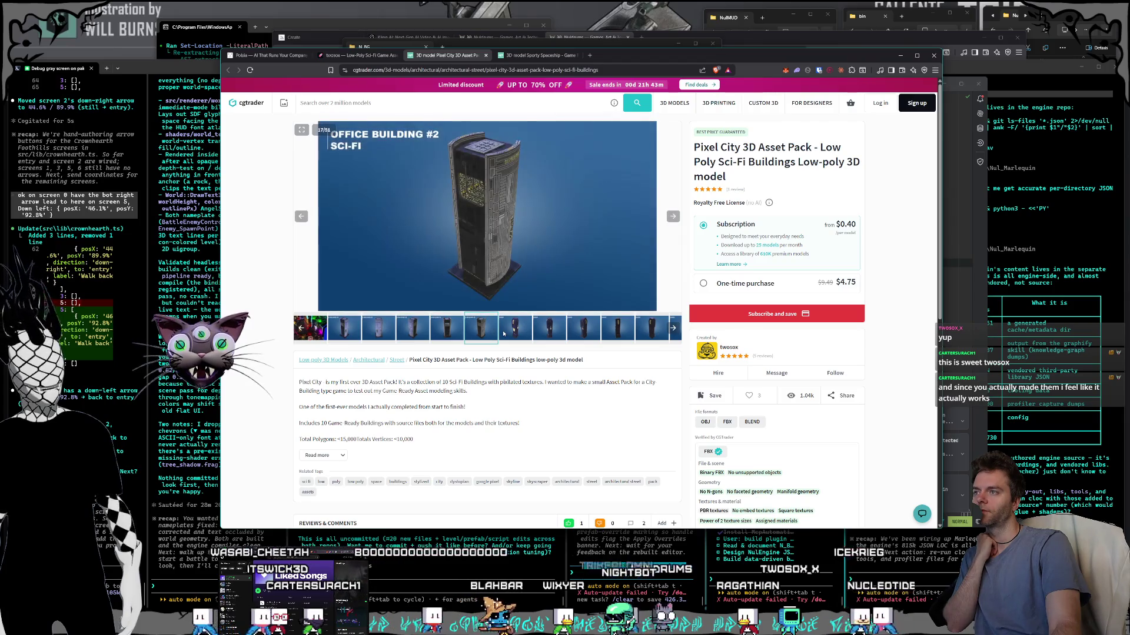
click(503, 333)
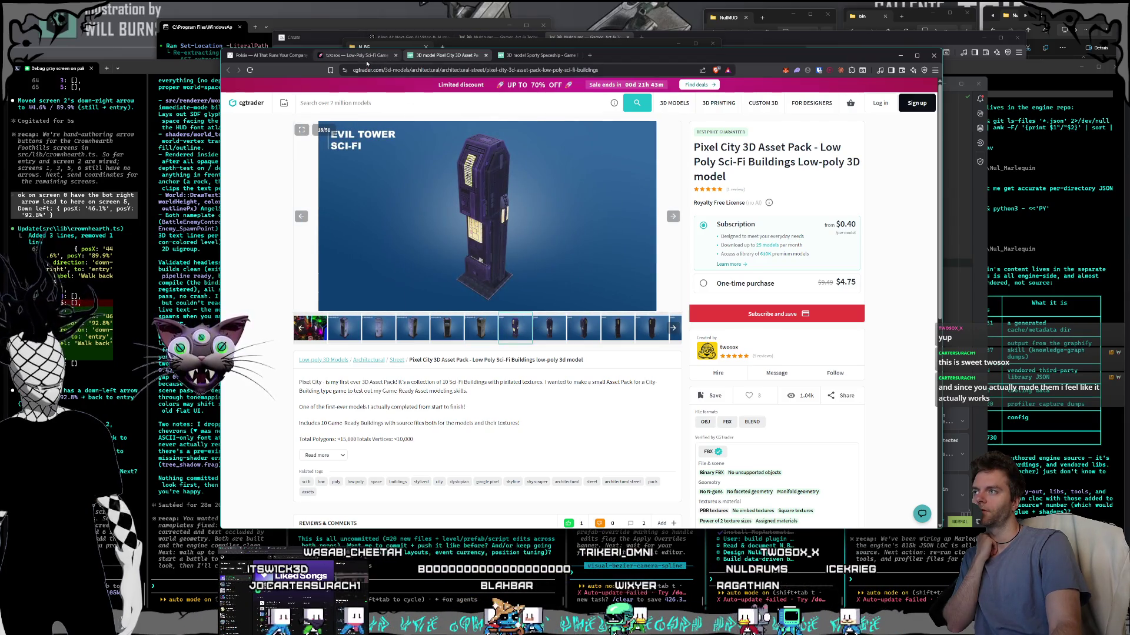
click(364, 57)
scroll(568, 363, down, 2)
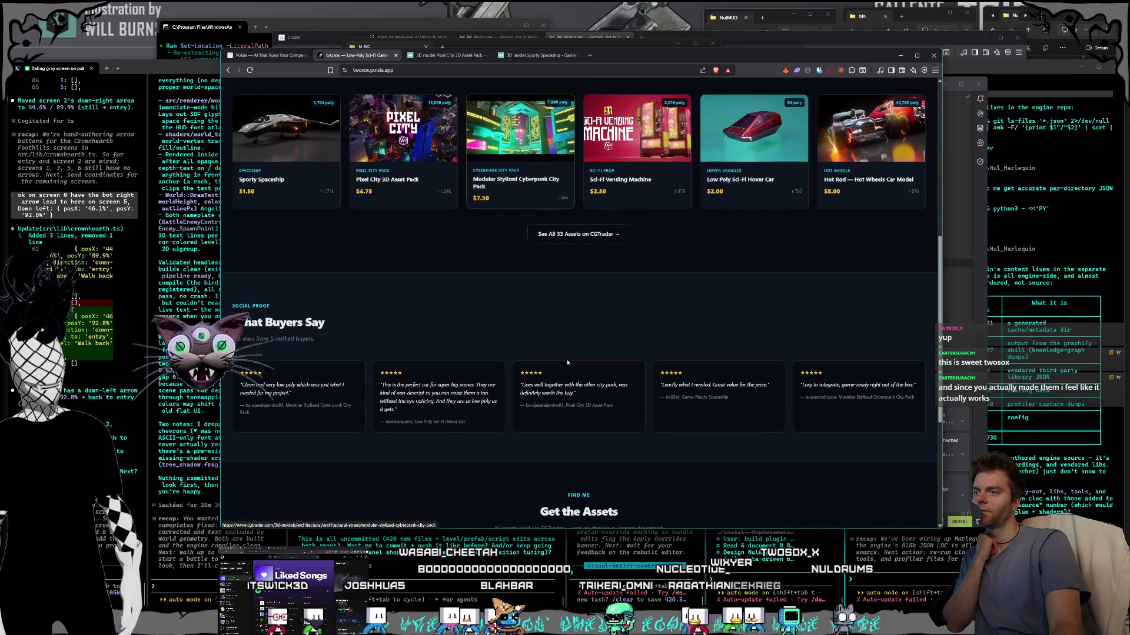
scroll(568, 362, up, 2)
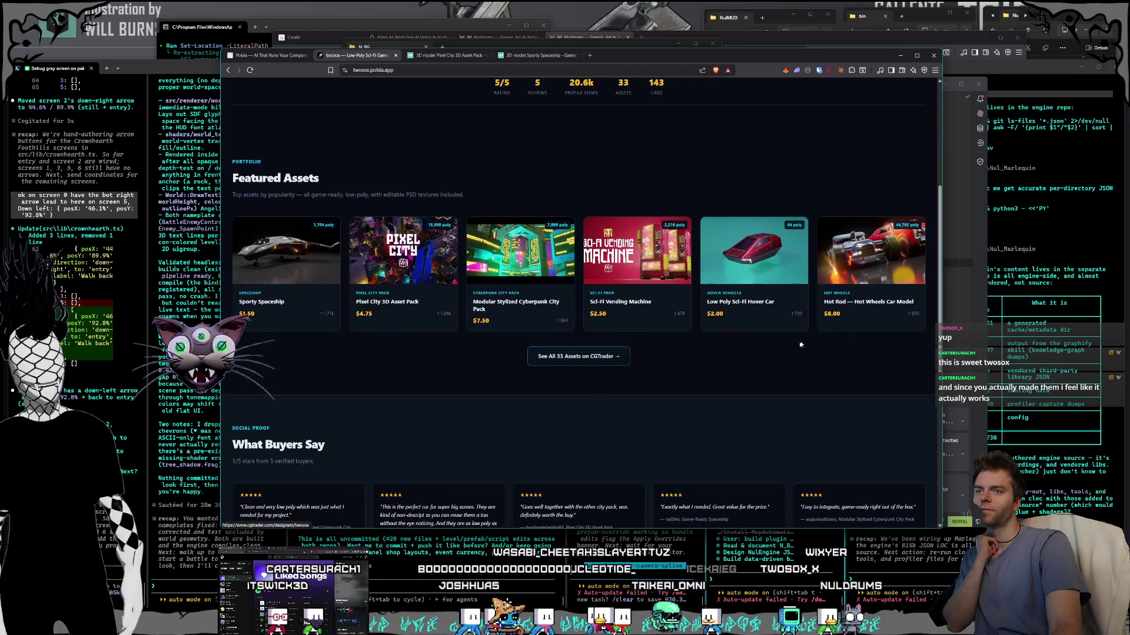
scroll(568, 373, down, 5)
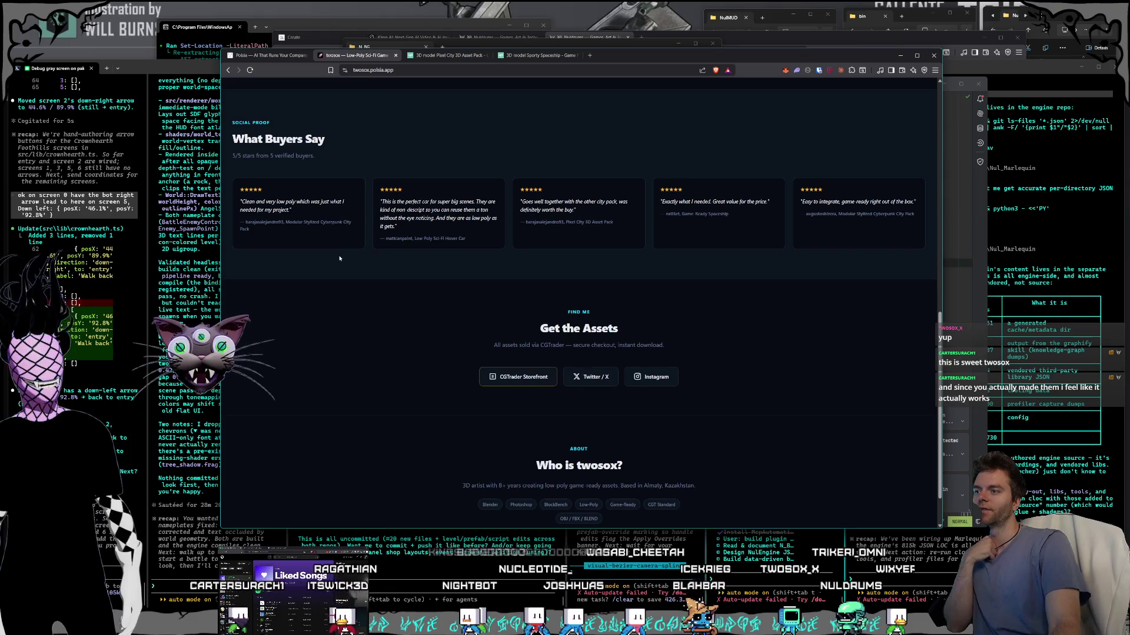
scroll(386, 256, down, 1)
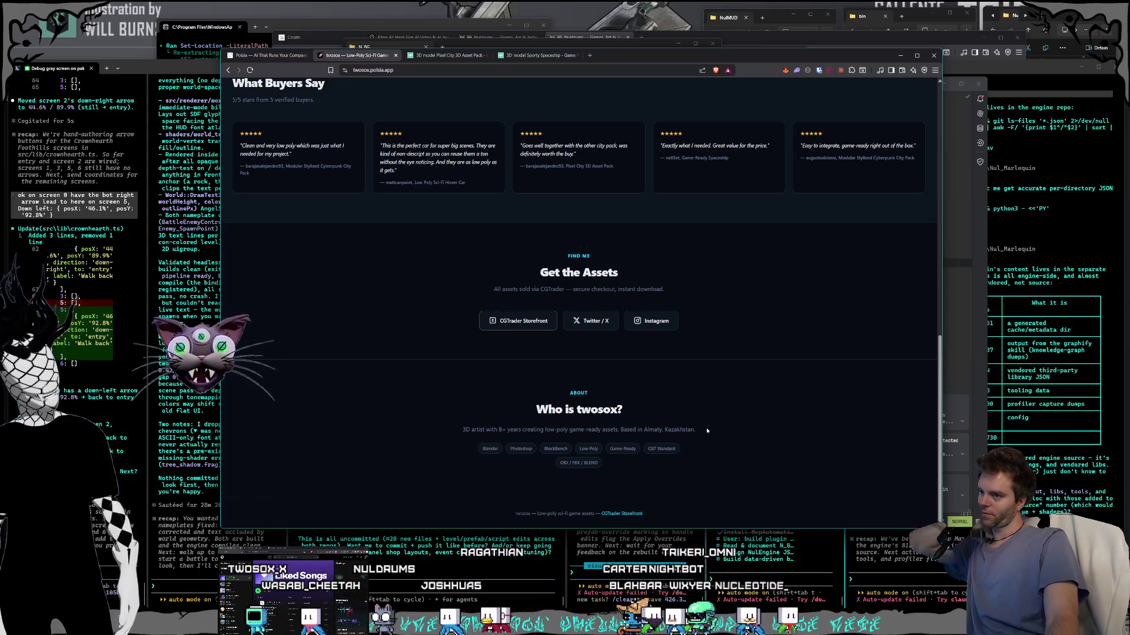
scroll(706, 431, up, 10)
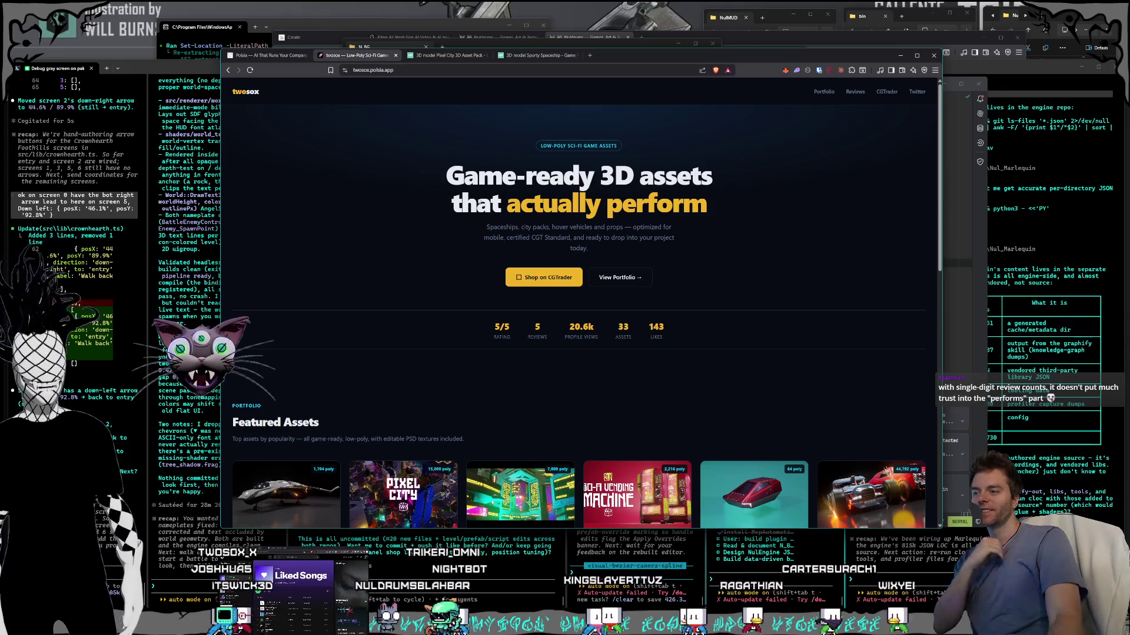
scroll(620, 256, down, 3)
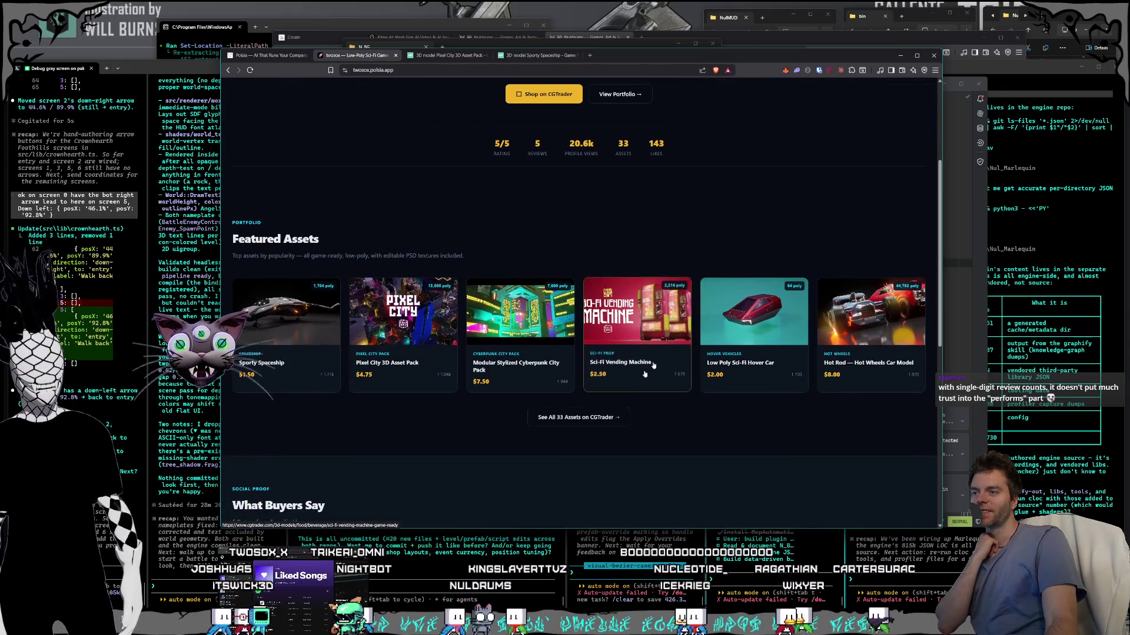
click(610, 419)
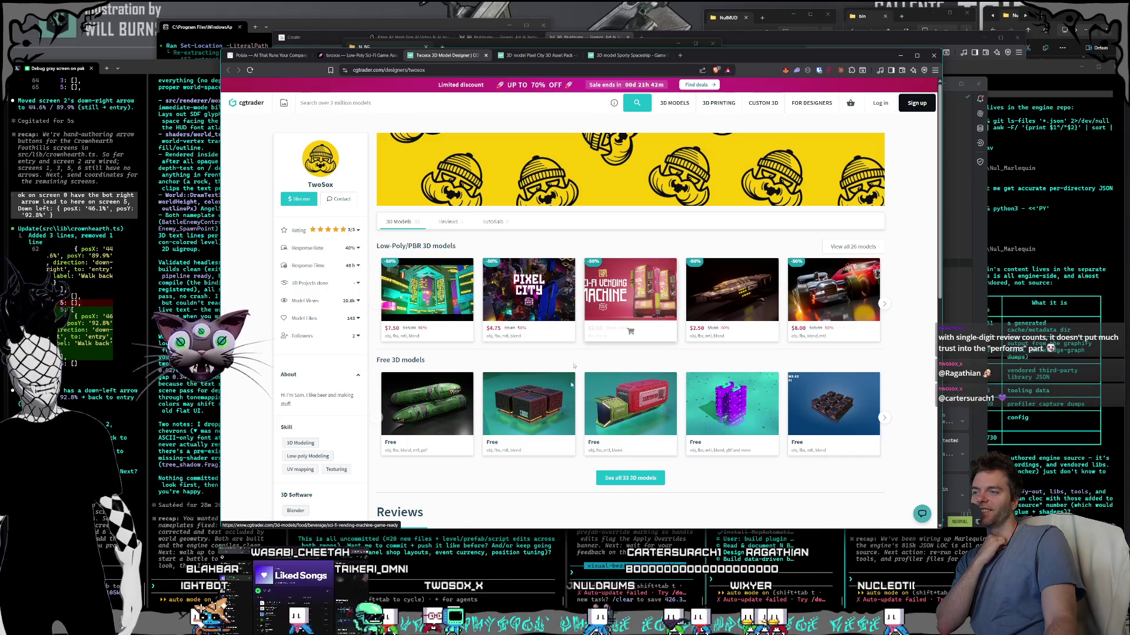
click(553, 415)
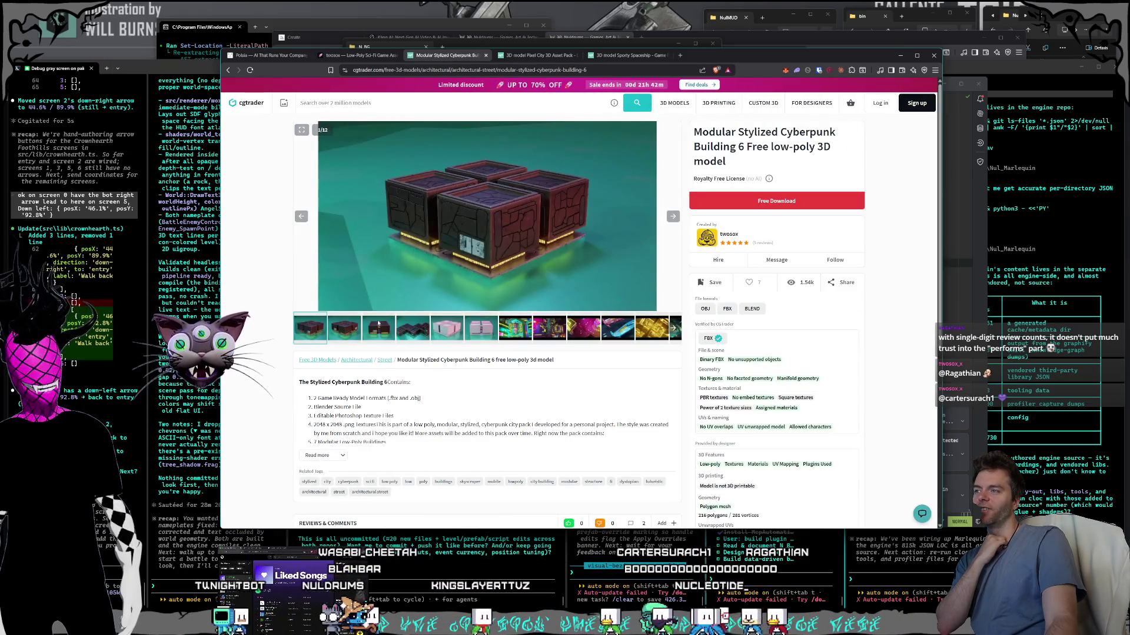
click(378, 323)
click(412, 329)
click(432, 333)
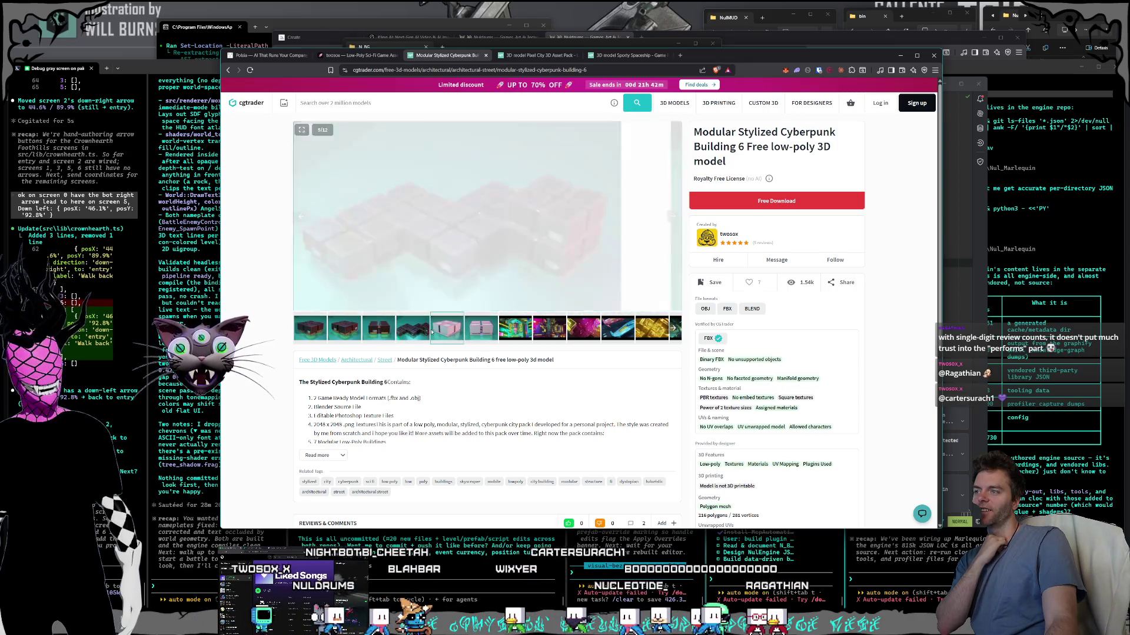
click(480, 328)
click(447, 329)
click(413, 328)
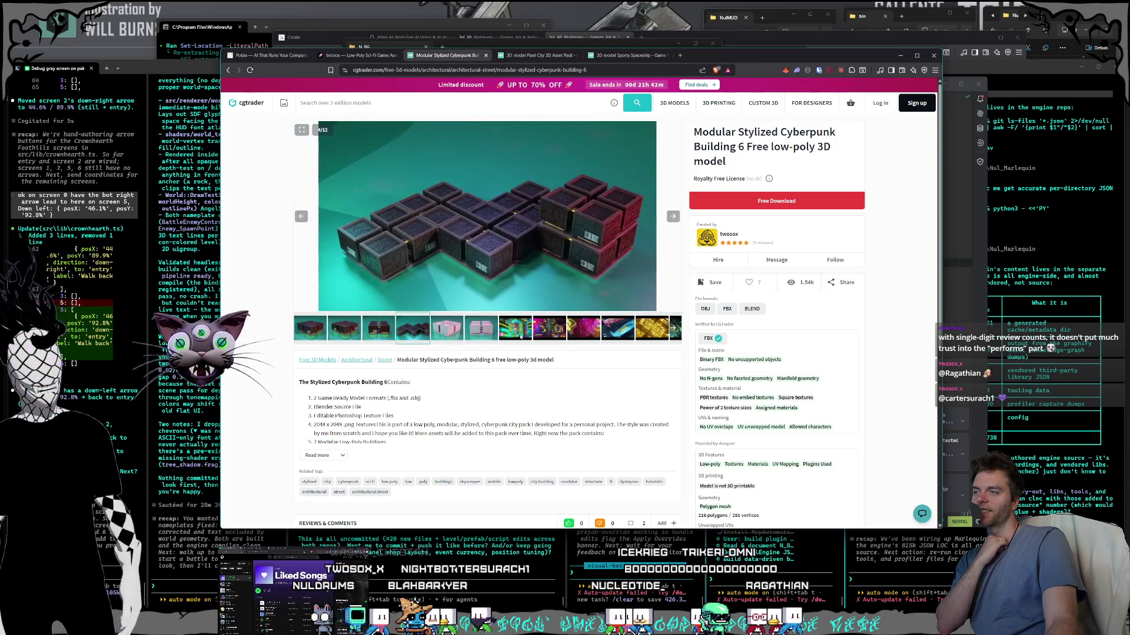
click(520, 337)
click(549, 333)
click(590, 336)
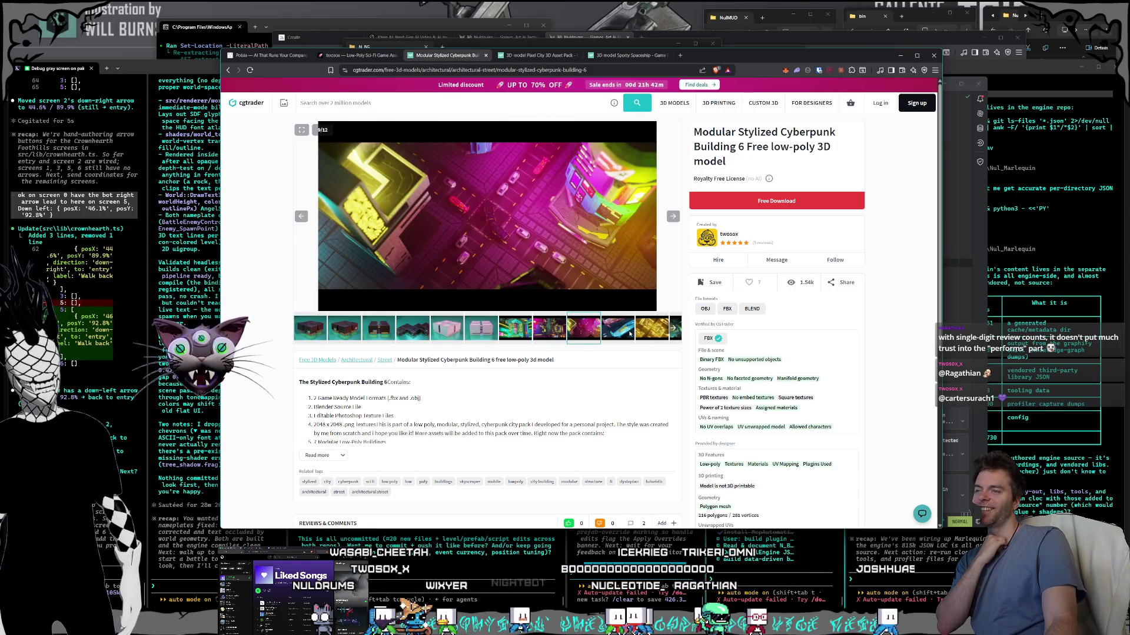
click(629, 333)
click(652, 331)
click(676, 332)
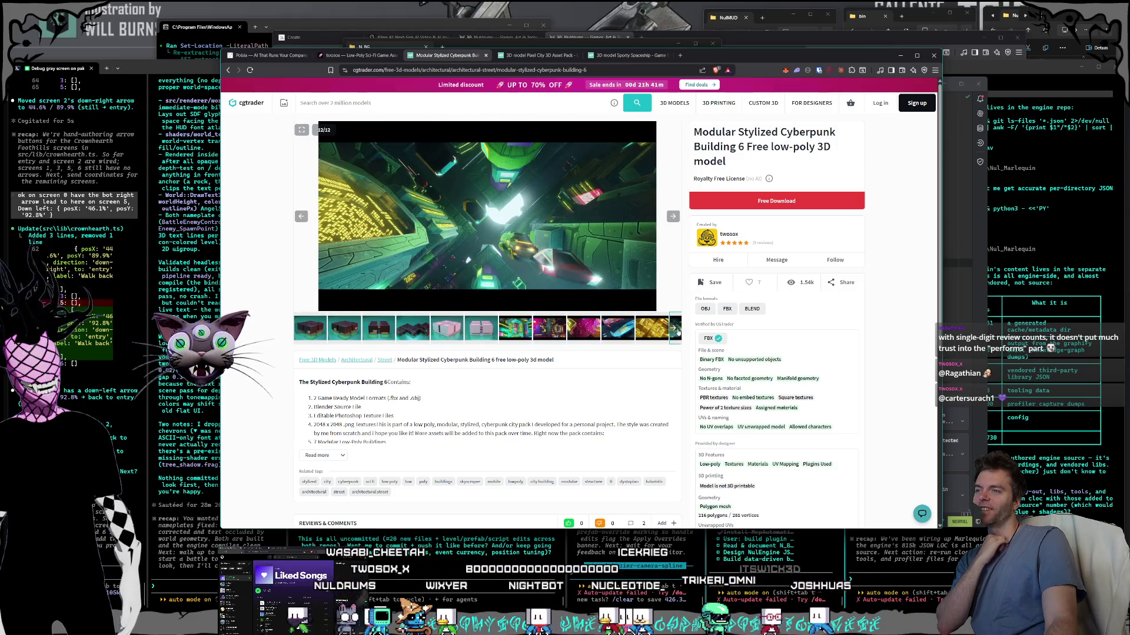
click(630, 333)
click(595, 332)
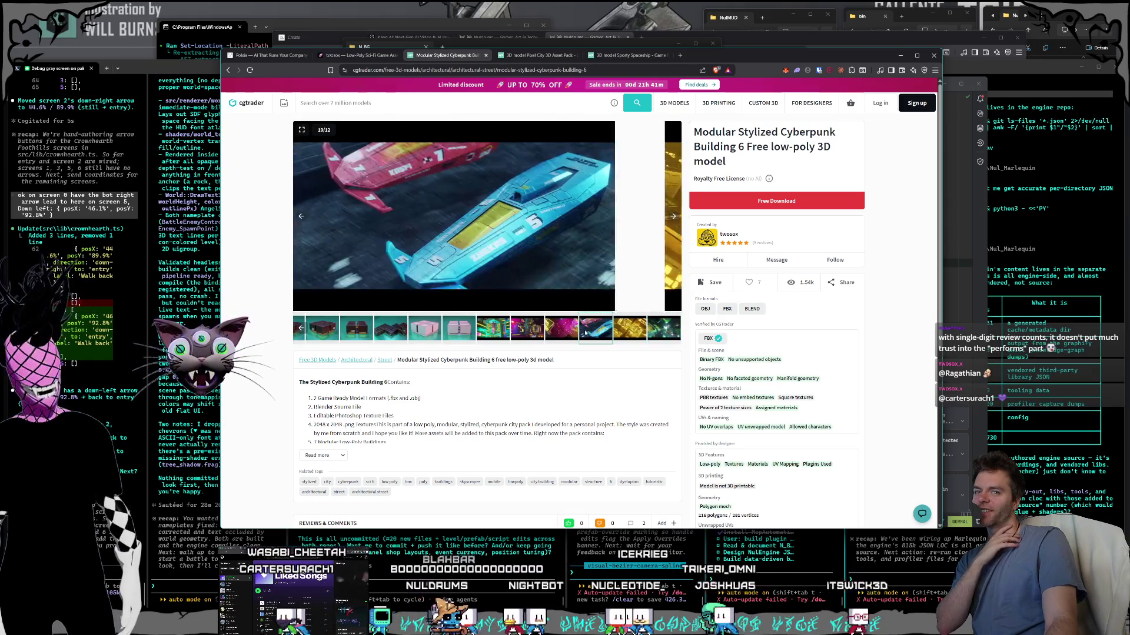
click(561, 332)
click(527, 332)
click(493, 332)
click(458, 332)
click(424, 331)
click(390, 331)
click(355, 330)
click(315, 325)
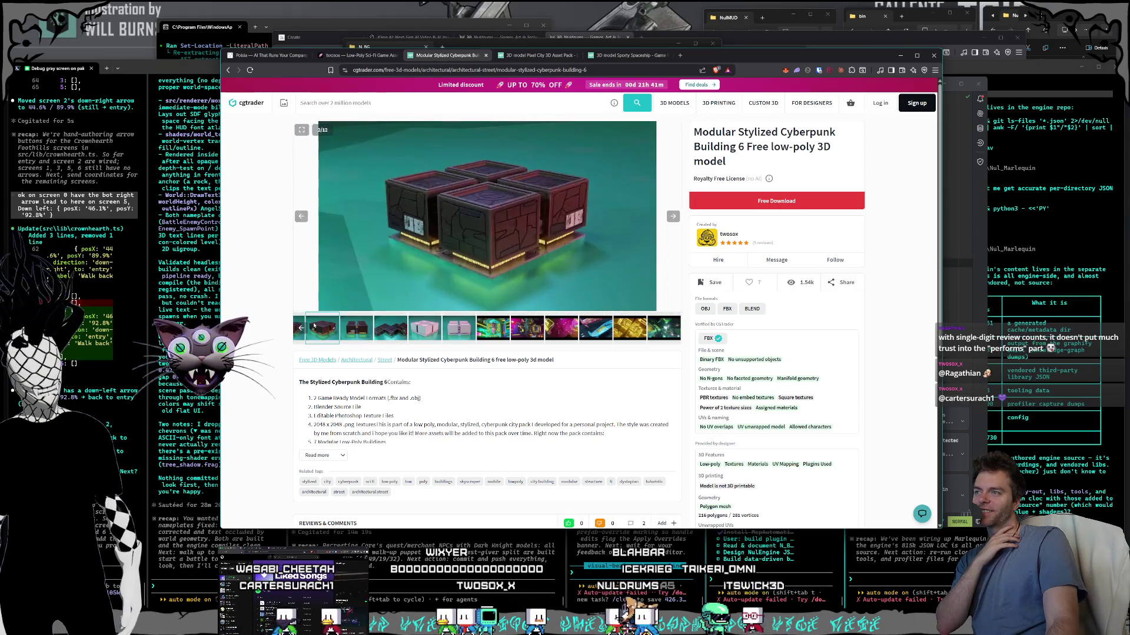
click(302, 326)
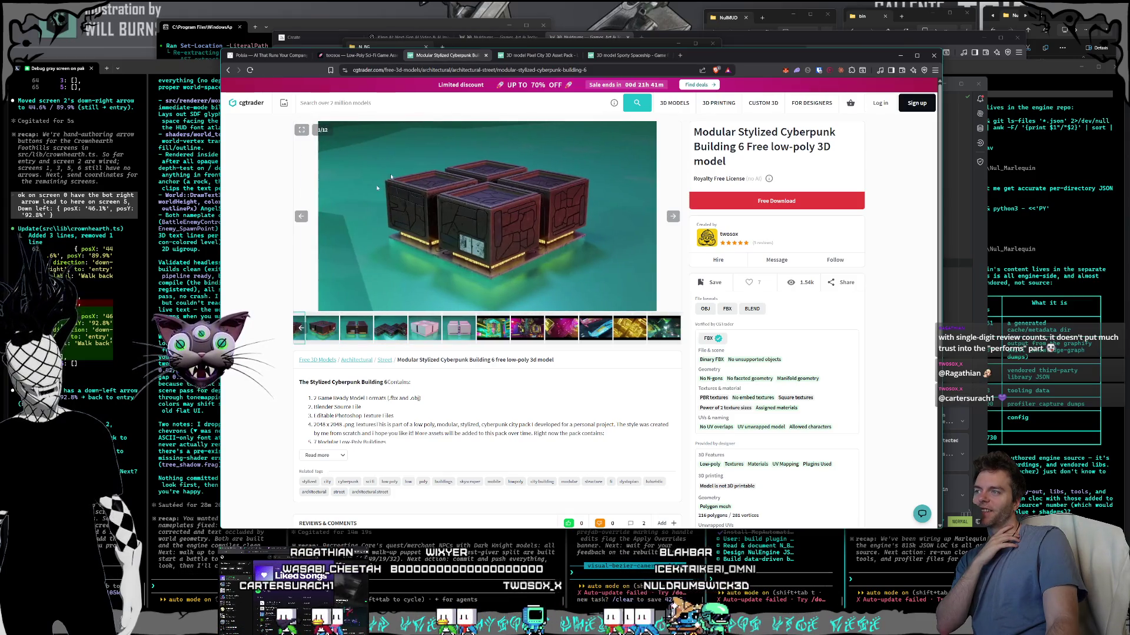
click(486, 56)
click(447, 55)
click(356, 56)
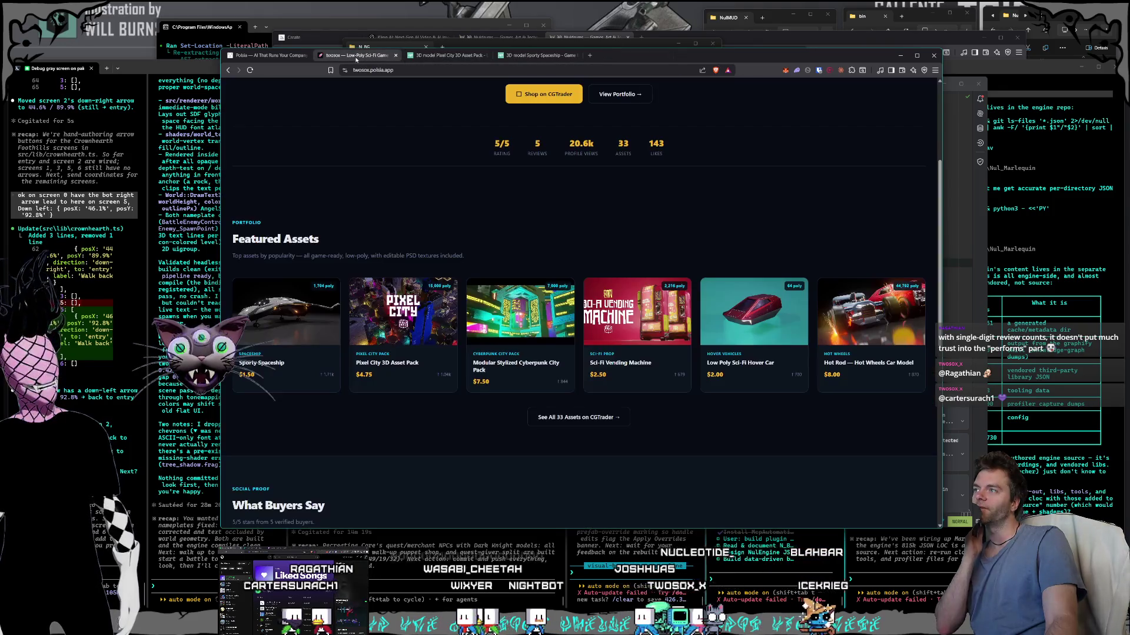
Step: Open the artist's X profile from the portfolio and follow the account back
scroll(559, 336, down, 7)
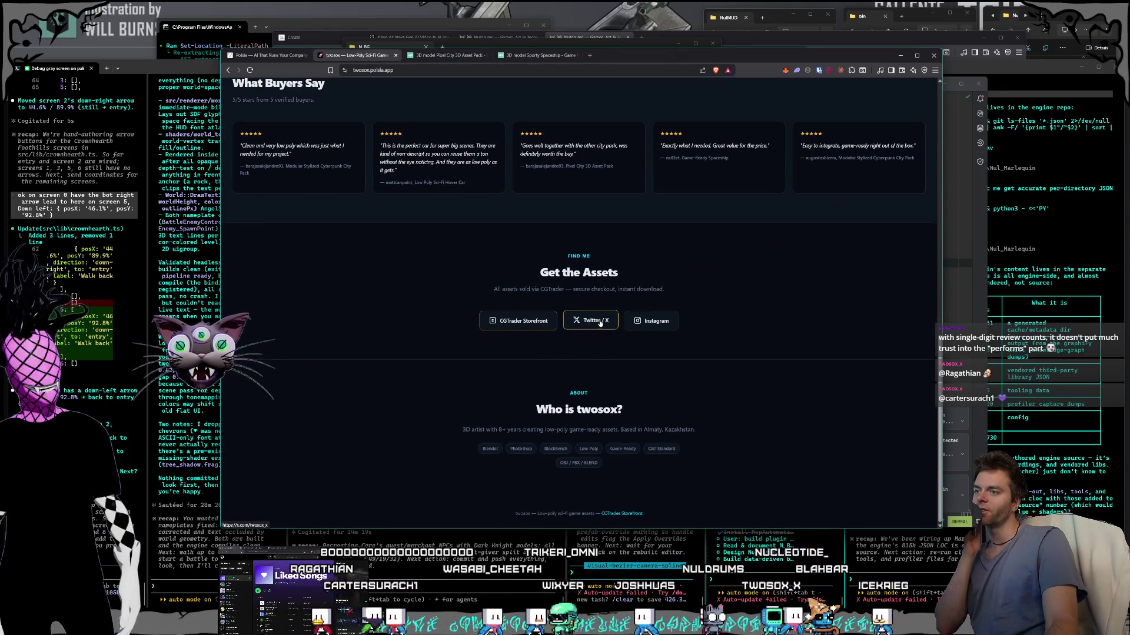
click(598, 323)
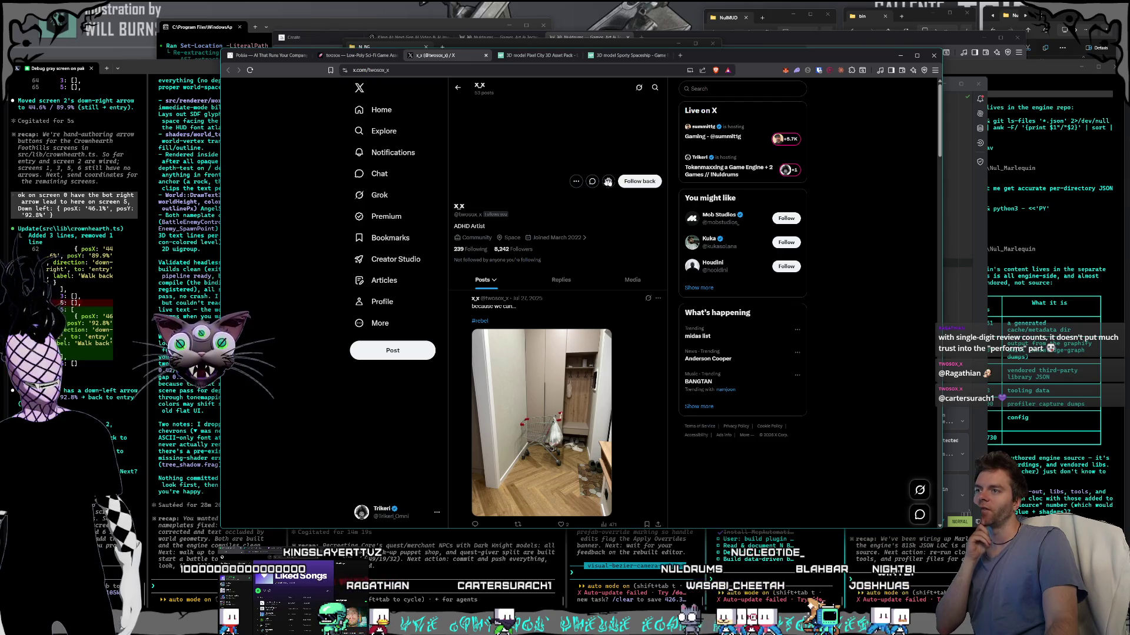
click(642, 183)
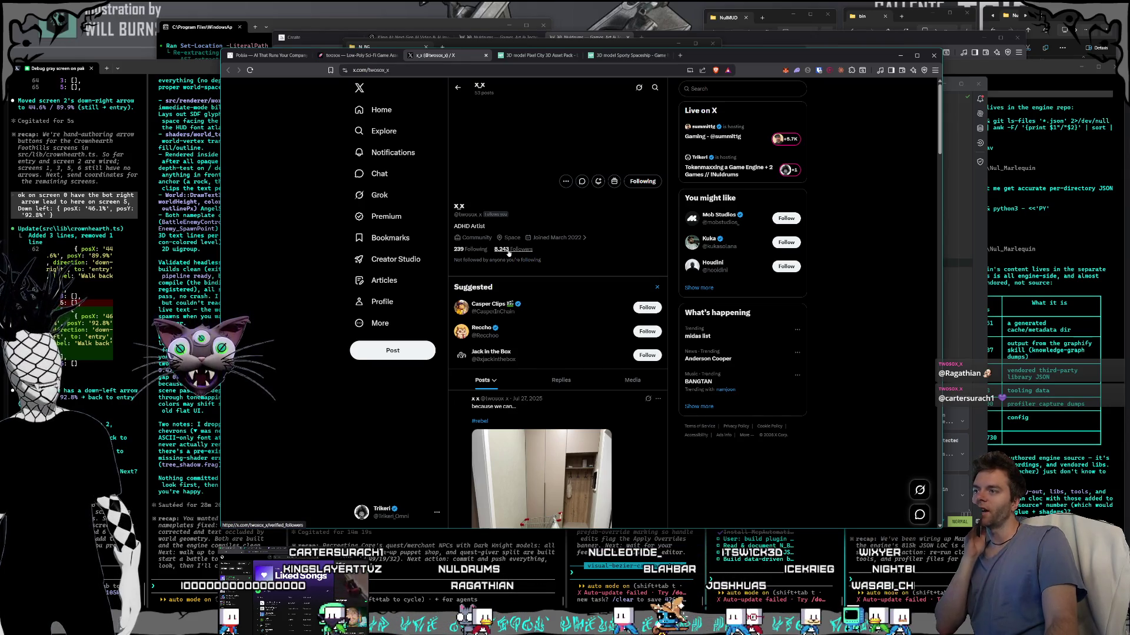
Step: Scroll through the artist's X posts, then switch back to the twosox tab
scroll(600, 243, down, 3)
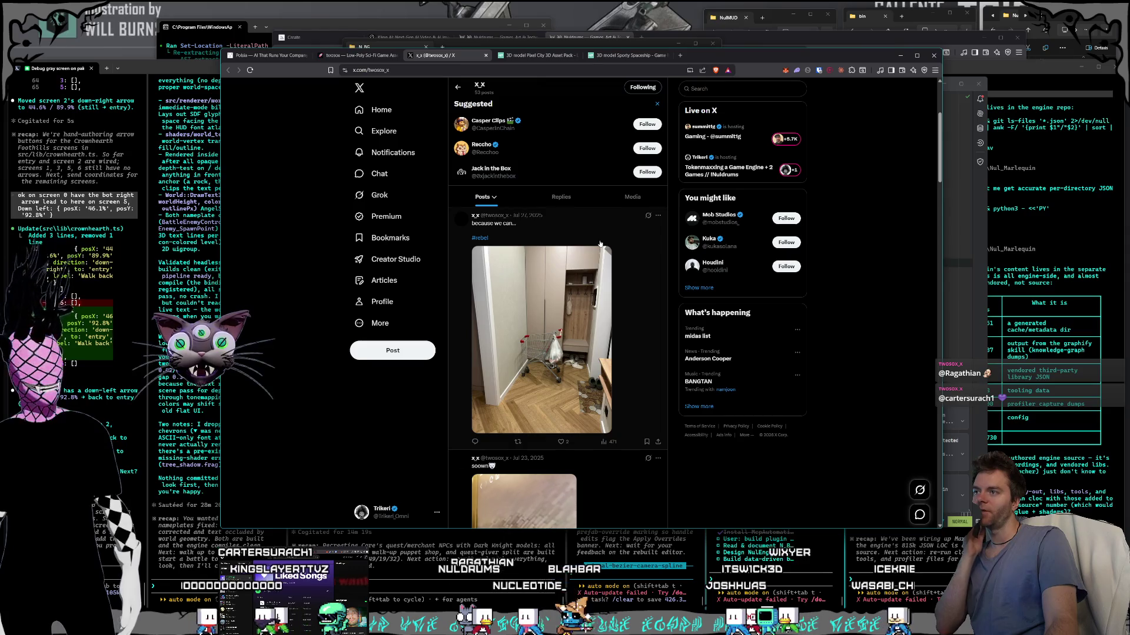
scroll(600, 244, down, 5)
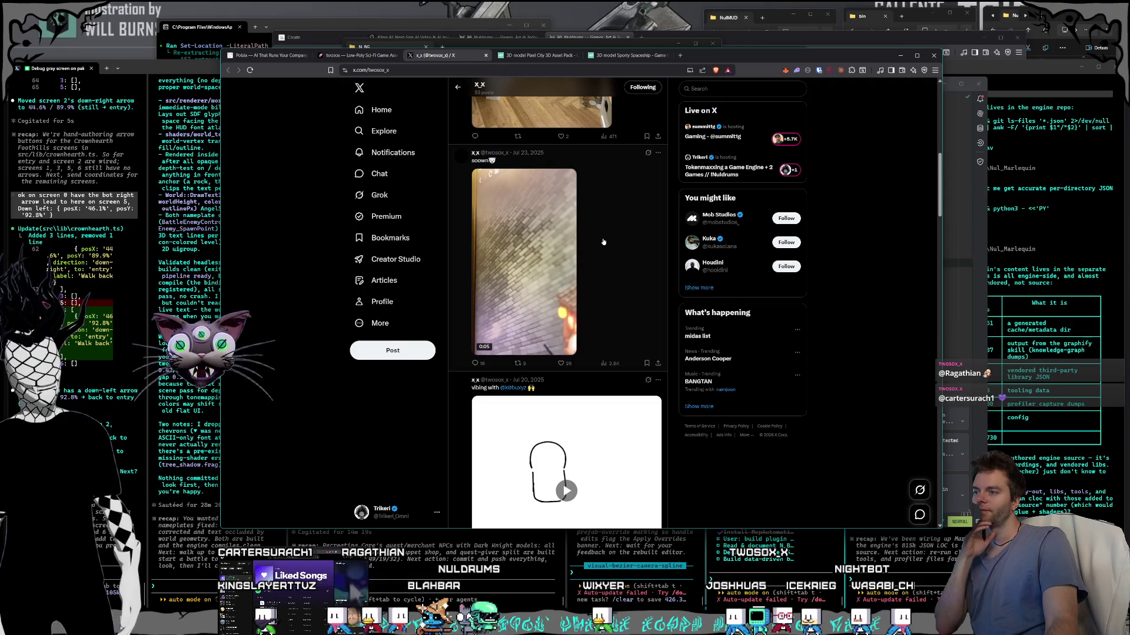
scroll(603, 242, down, 2)
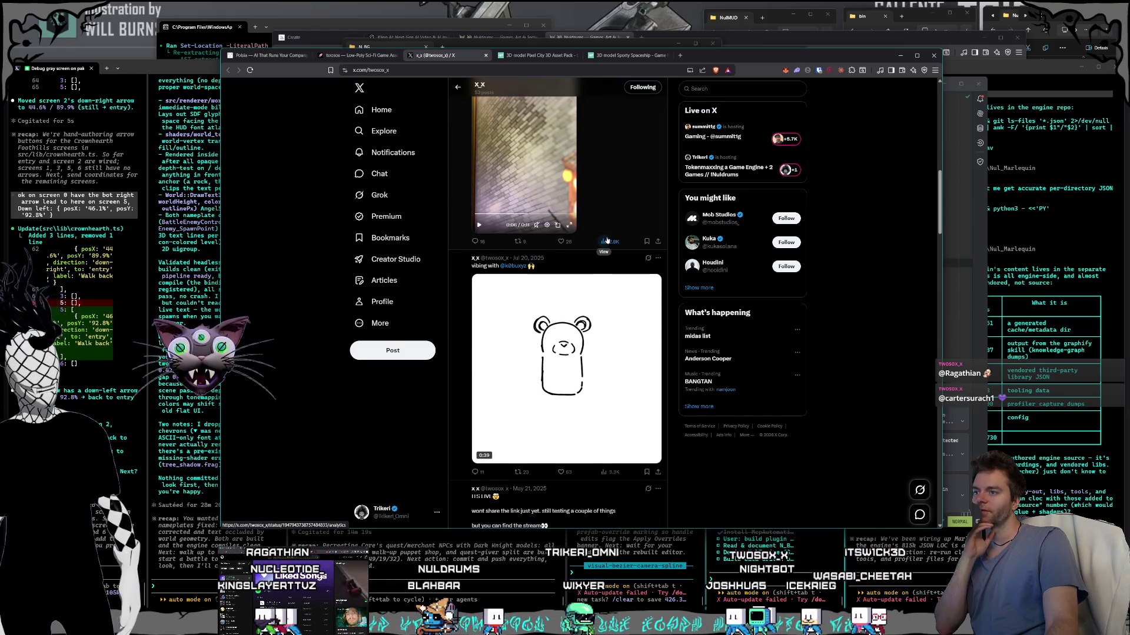
scroll(605, 237, up, 10)
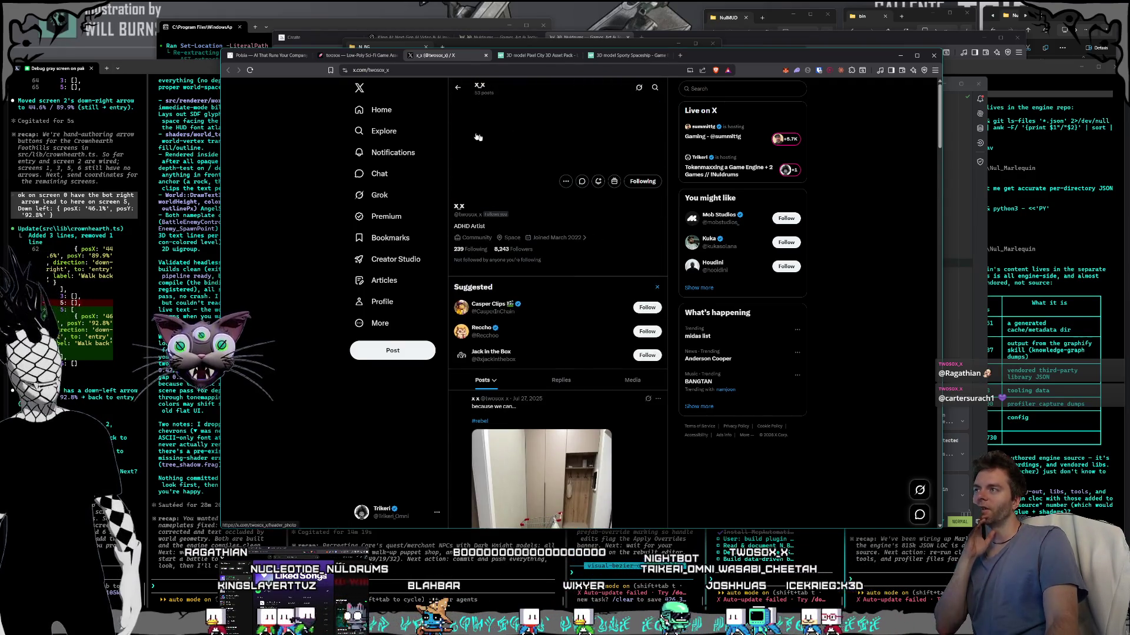
key(ctrl+shift+Tab)
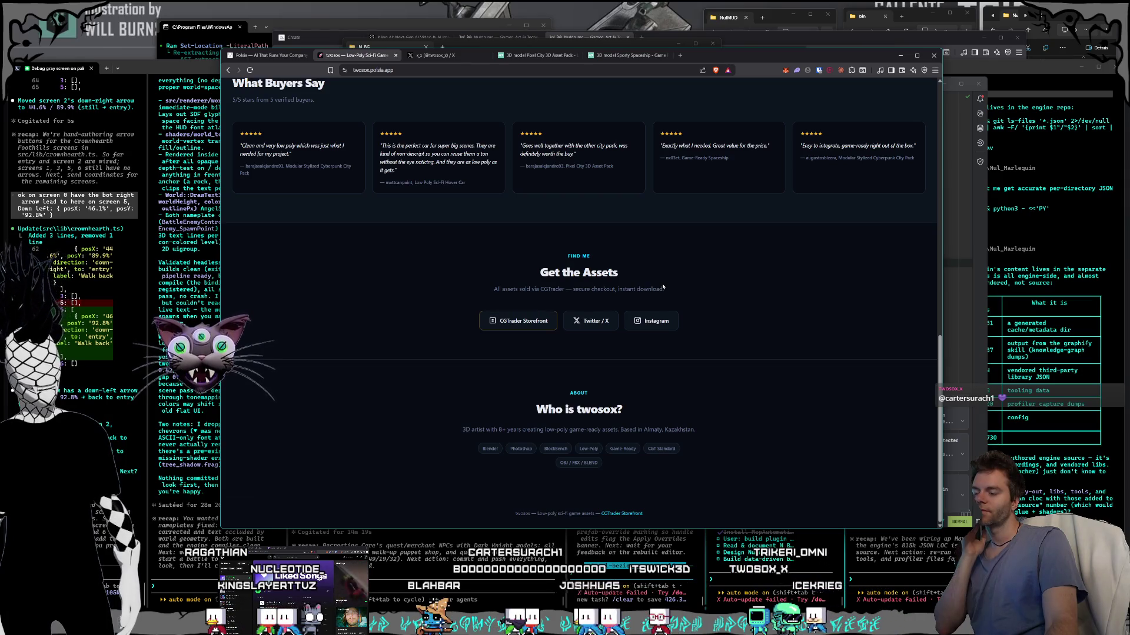
Step: Scroll twosox to the top and close the twosox, X, Pixel City and Sporty Spaceship tabs
scroll(663, 287, up, 20)
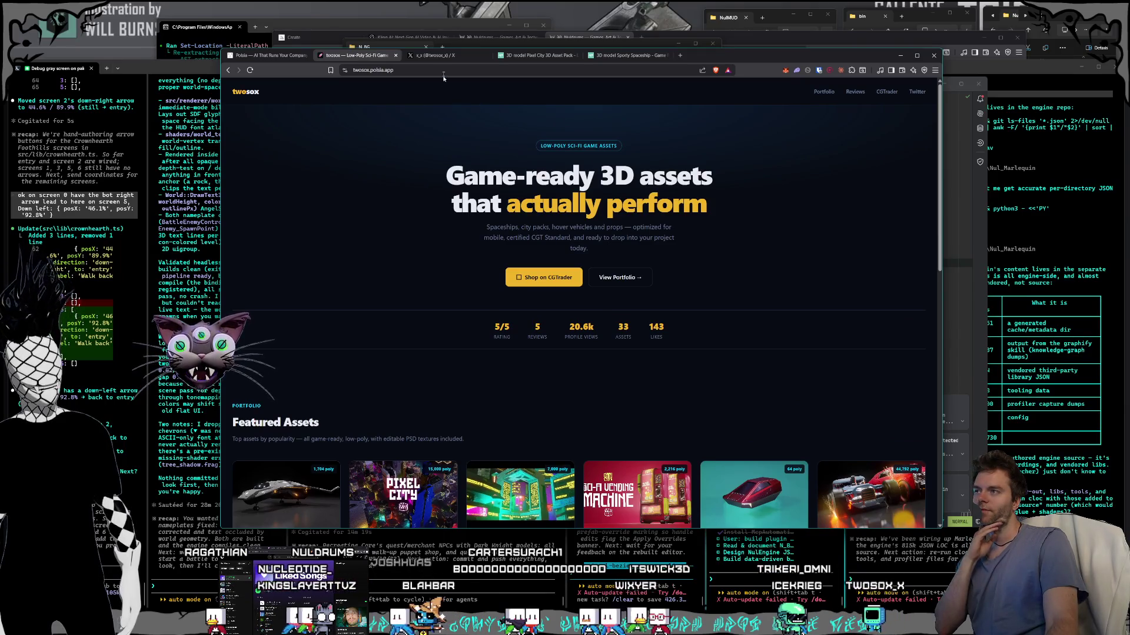
click(395, 56)
click(396, 56)
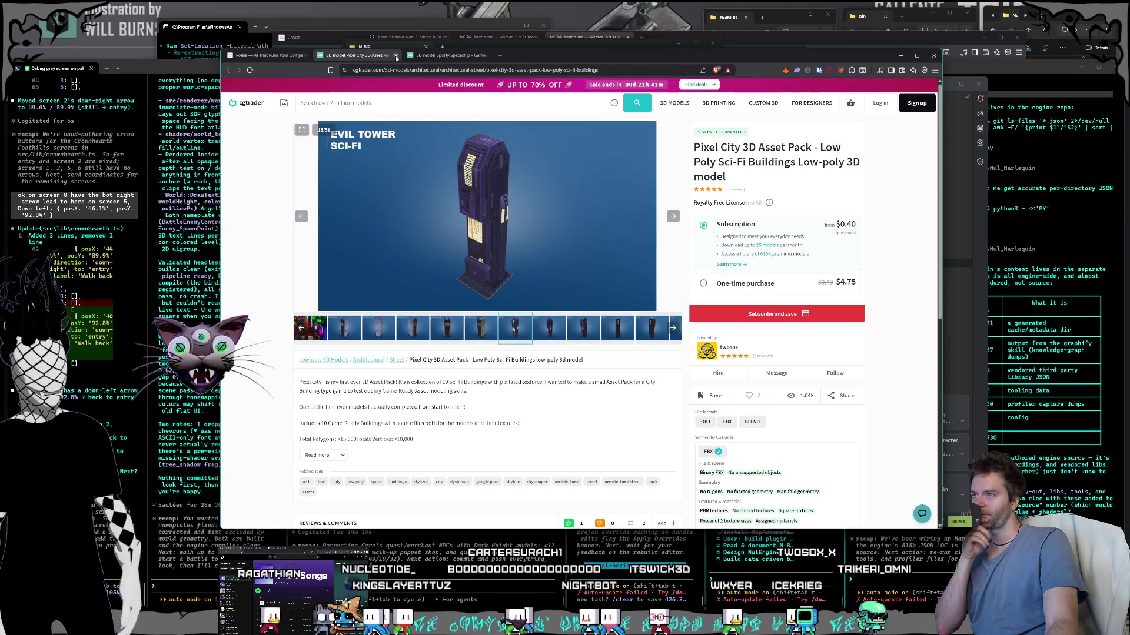
click(396, 55)
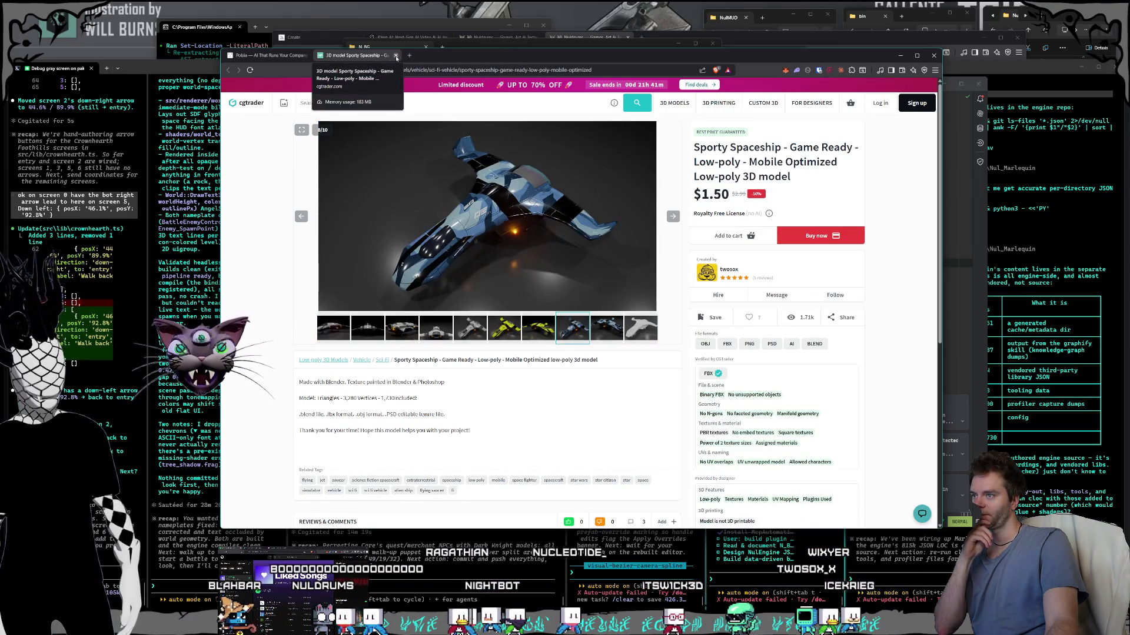
click(396, 56)
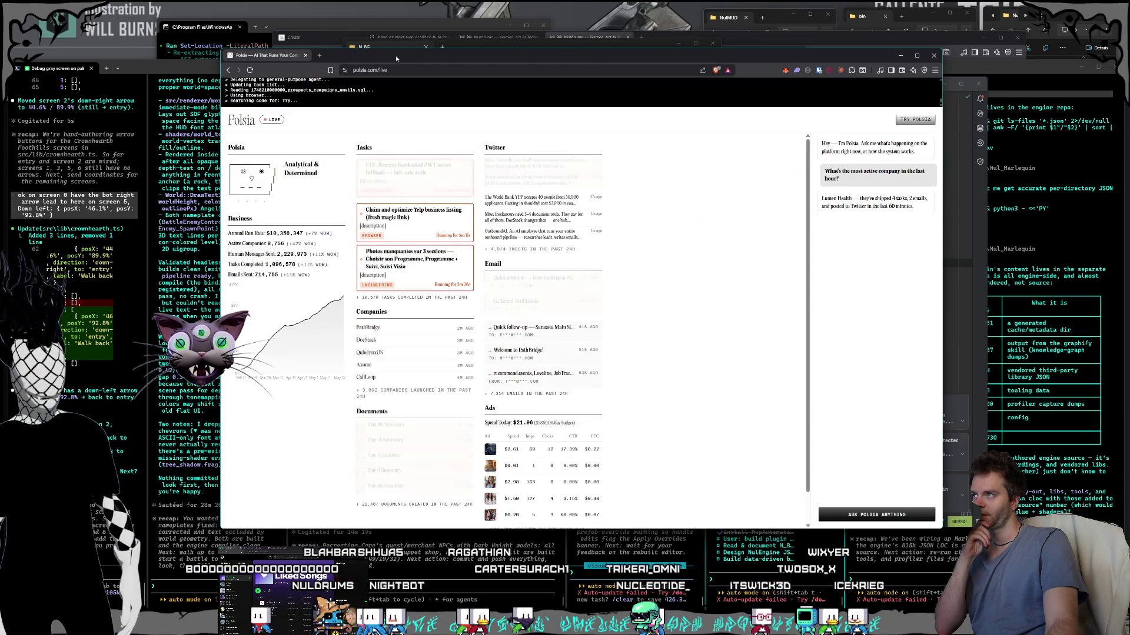
Step: Reposition the Polsia browser window slightly, then close it via its last tab
drag(395, 55, 405, 64)
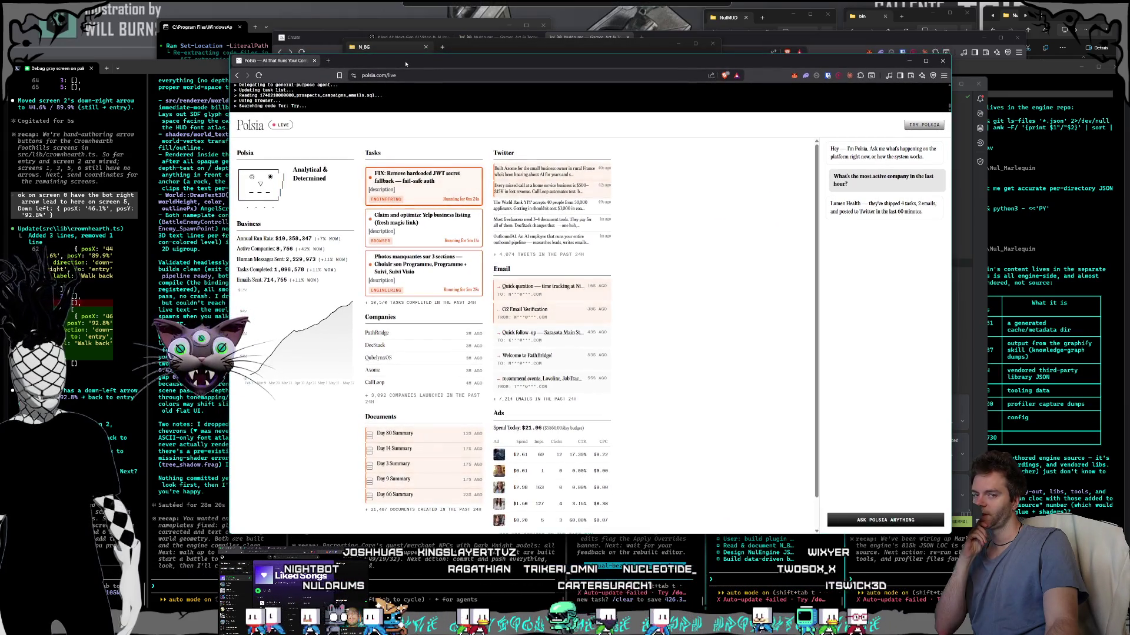
drag(405, 64, 404, 59)
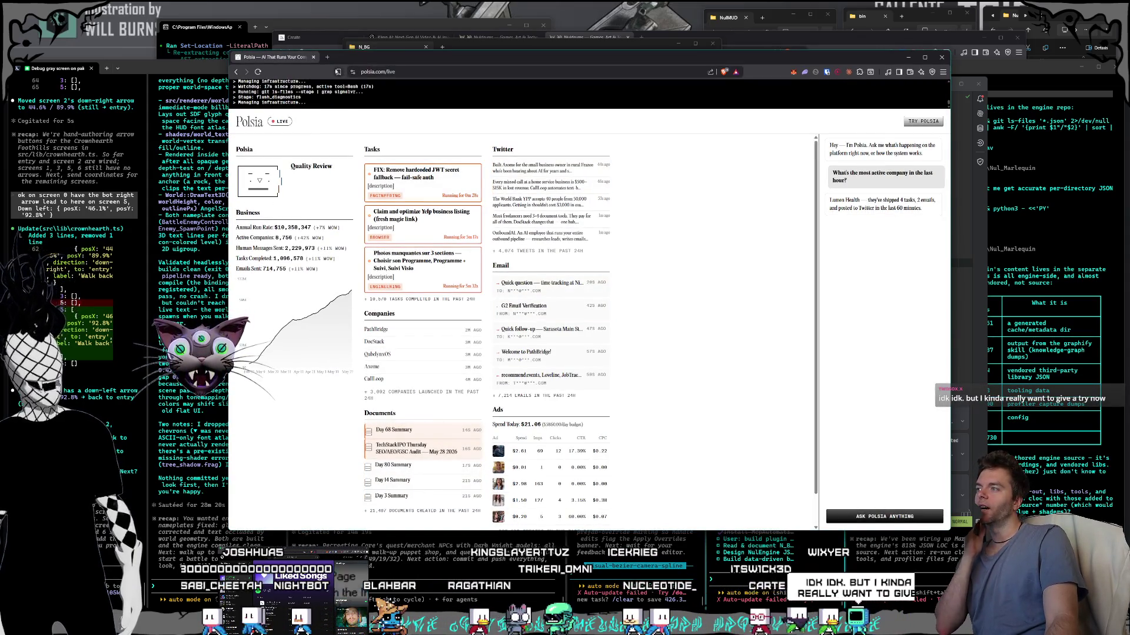
click(314, 57)
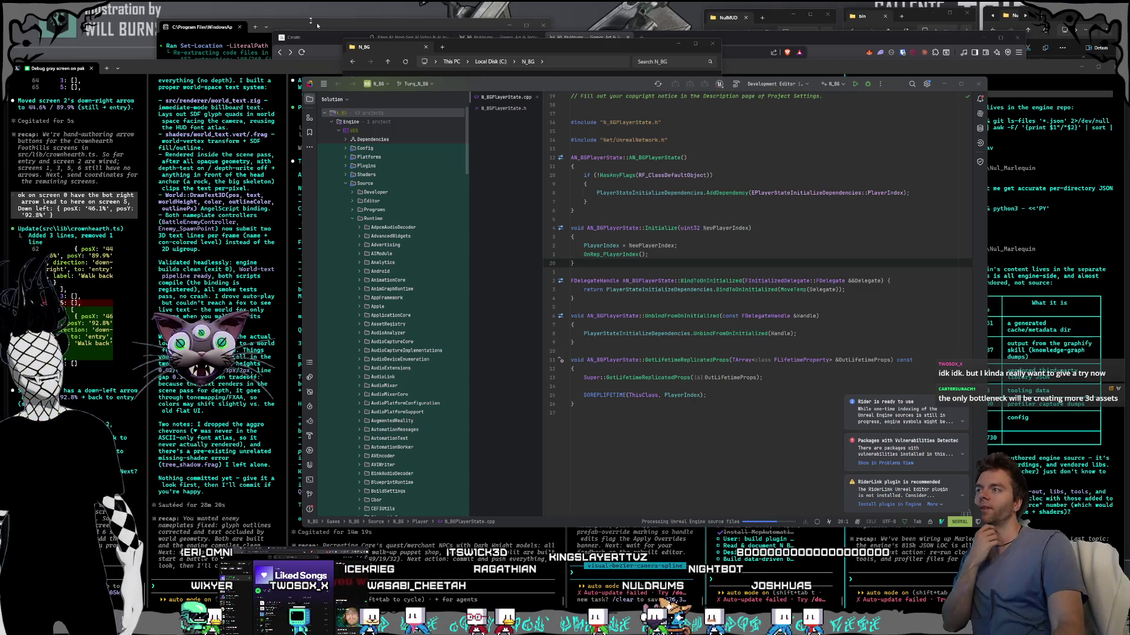
Step: Bring Rider forward, enlarge it toward the top-left and shift it slightly left
click(303, 80)
drag(302, 79, 268, 67)
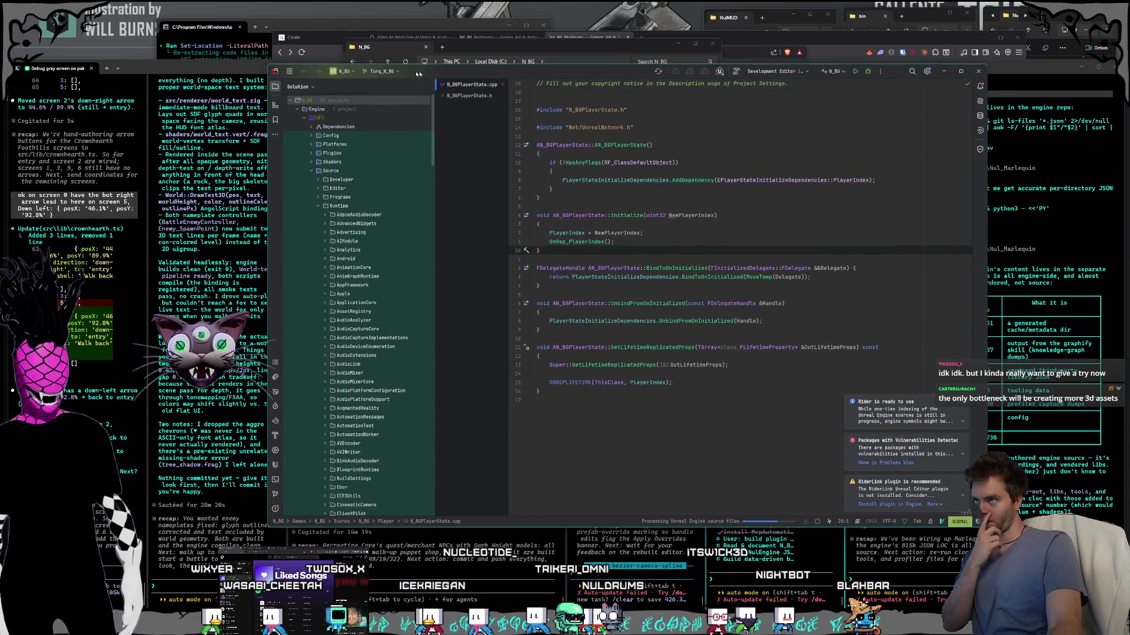
drag(422, 74, 414, 71)
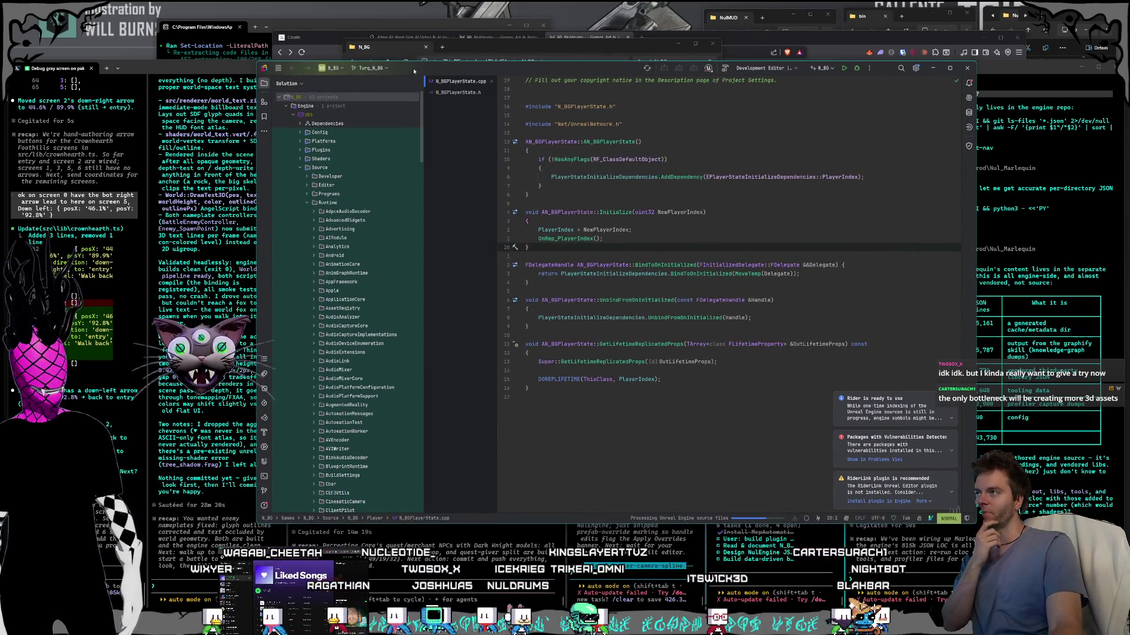
Step: Dismiss the Rider-ready, vulnerable-packages and RiderLink notifications, then return to the terminal sessions
click(951, 398)
click(950, 437)
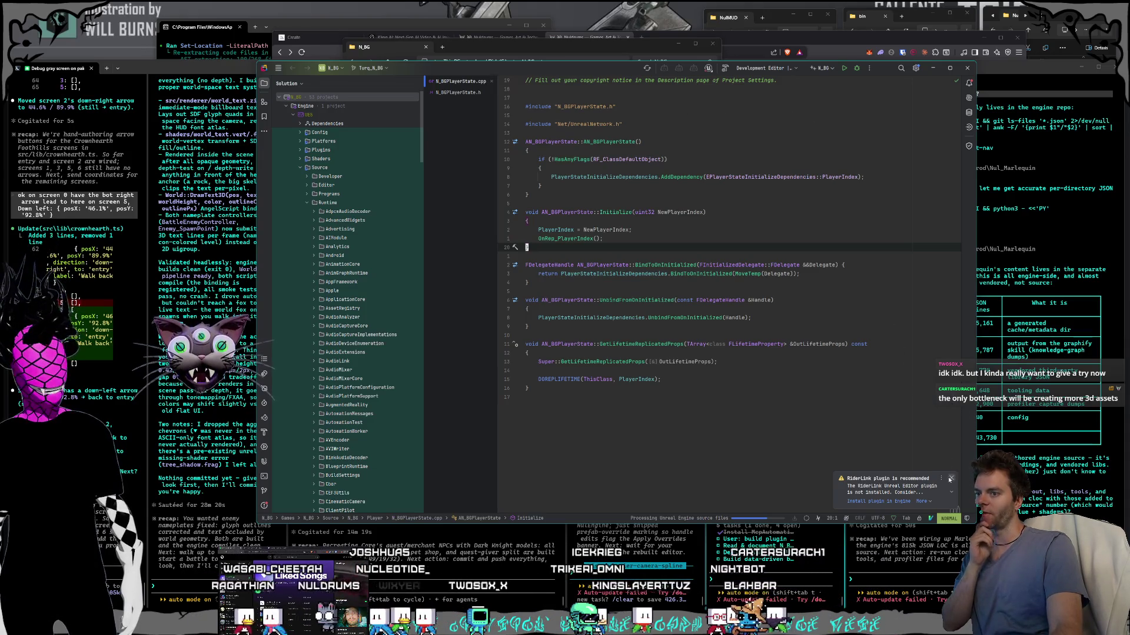
click(951, 480)
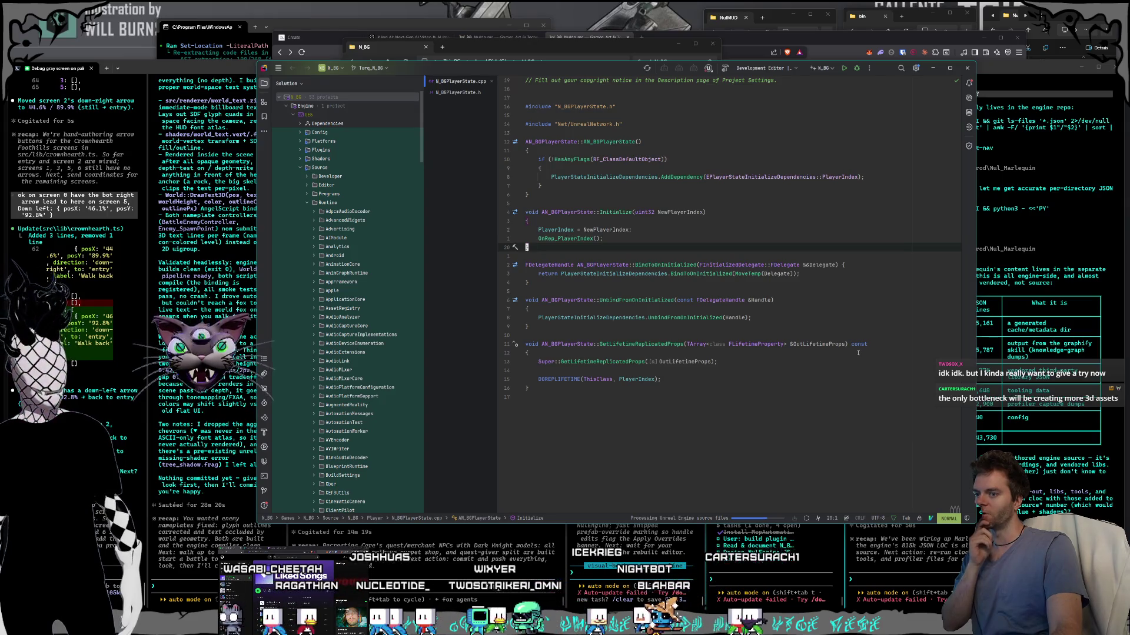
click(1028, 266)
key(alt+Left)
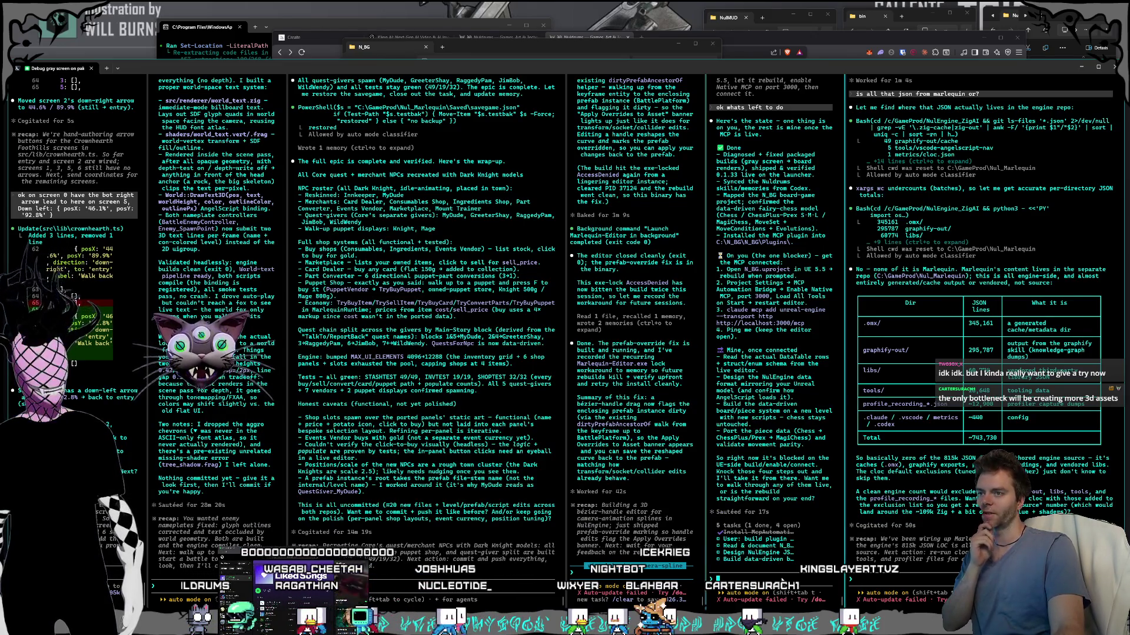
Step: Ask the rightmost Claude Code session to 'commit everything you've done so far', then bring up the game launcher
click(429, 583)
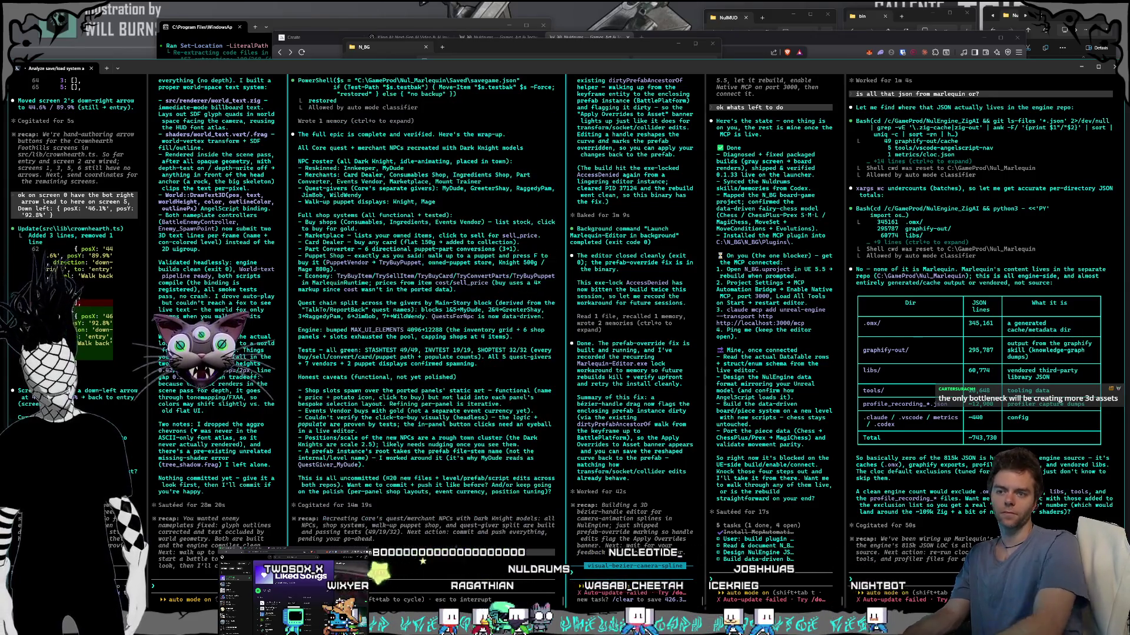
click(857, 579)
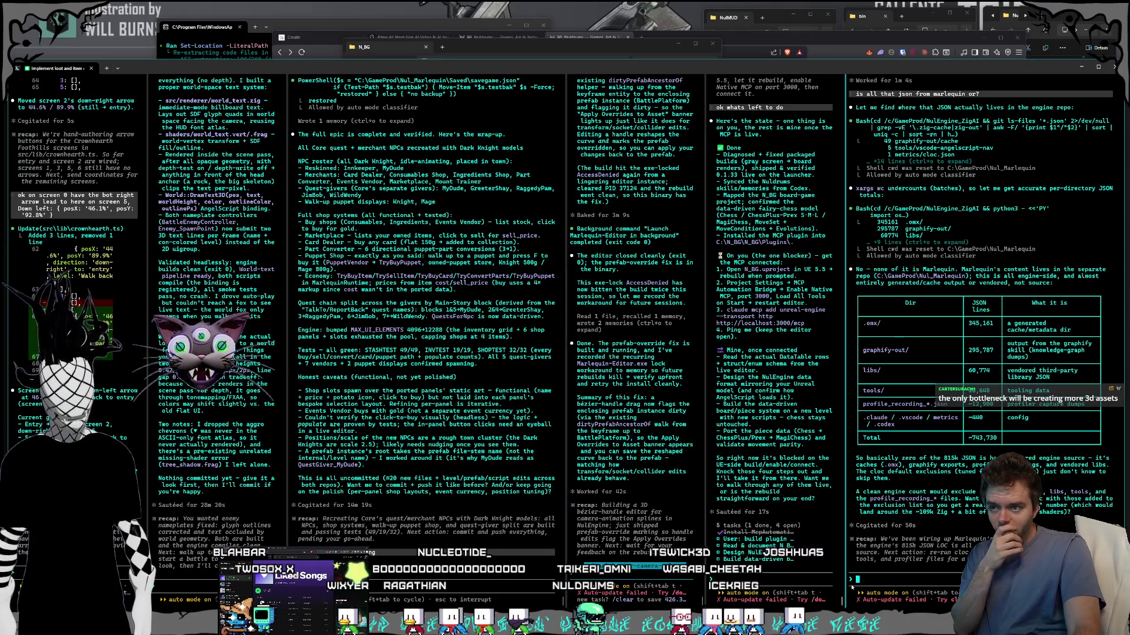
text(commit everything you'v)
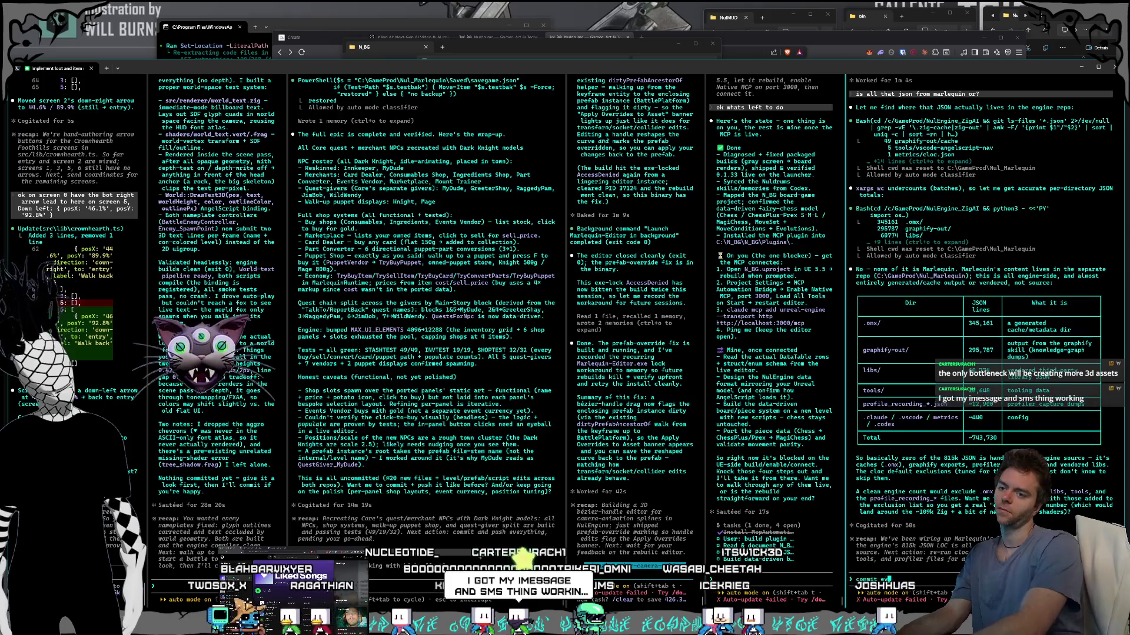
text(e done so far)
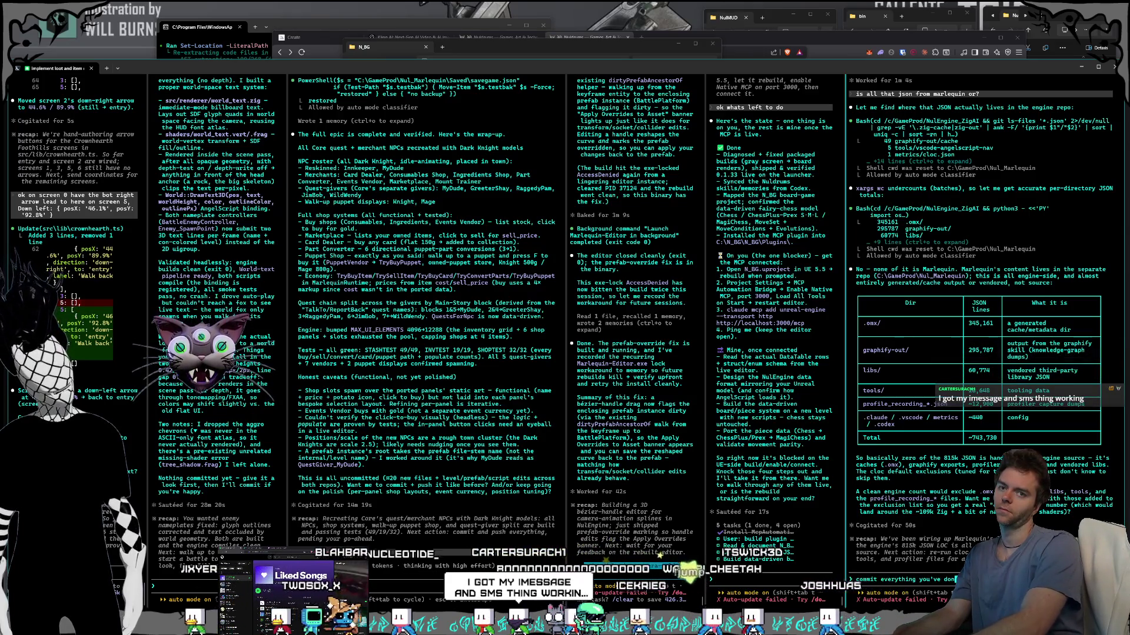
key(Return)
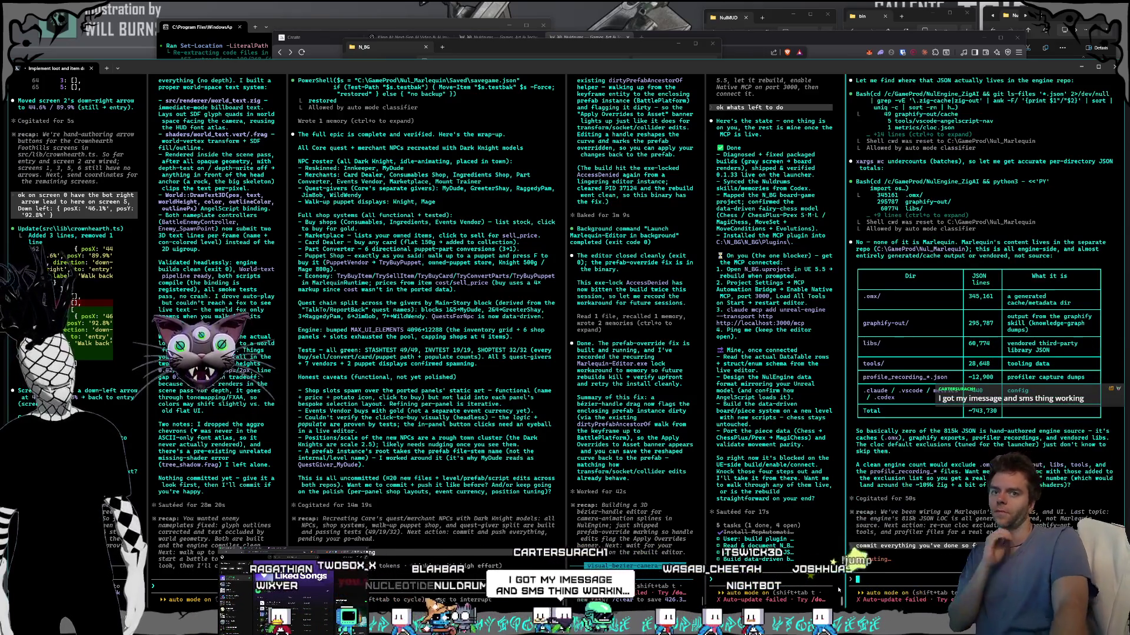
click(159, 586)
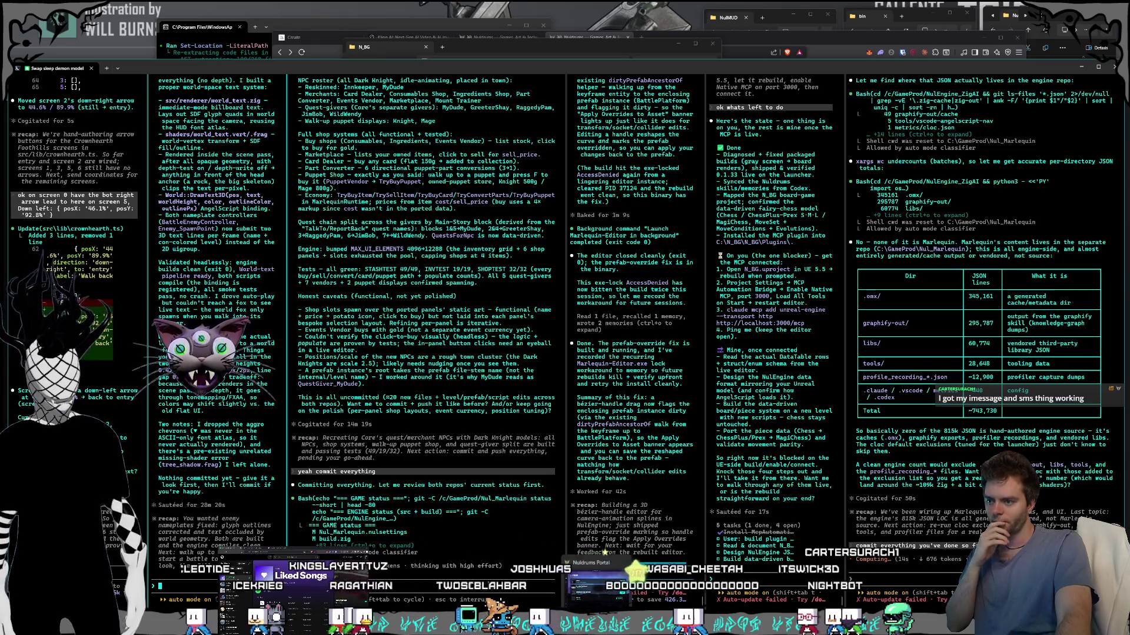
click(596, 583)
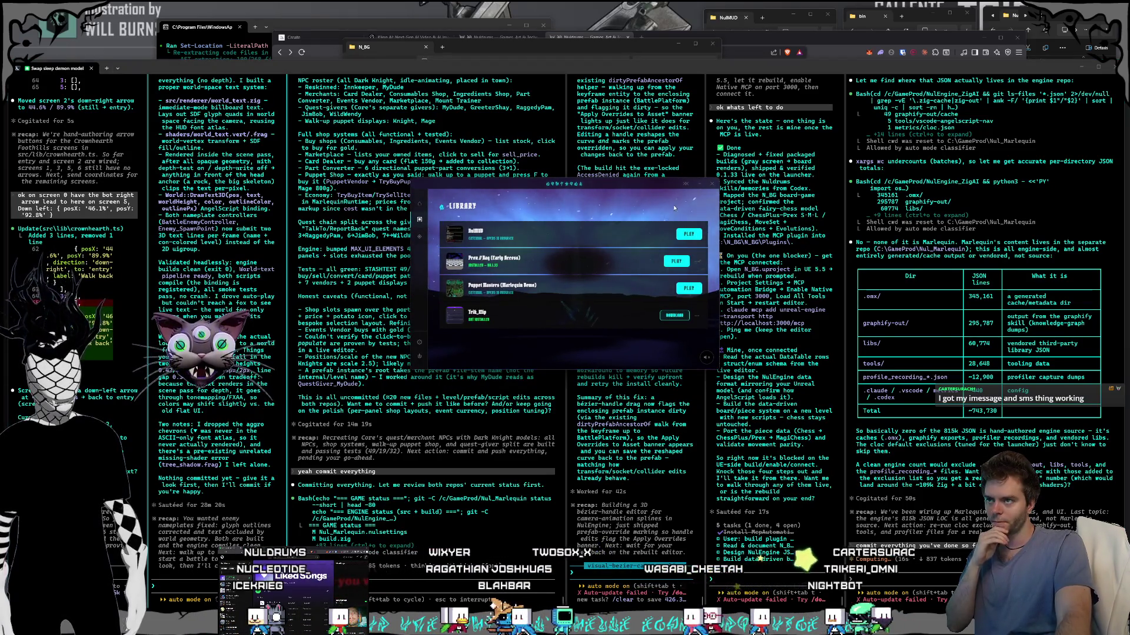
Step: Browse the game launcher's news and store pages, then close the N_BG folder window
click(420, 207)
click(418, 247)
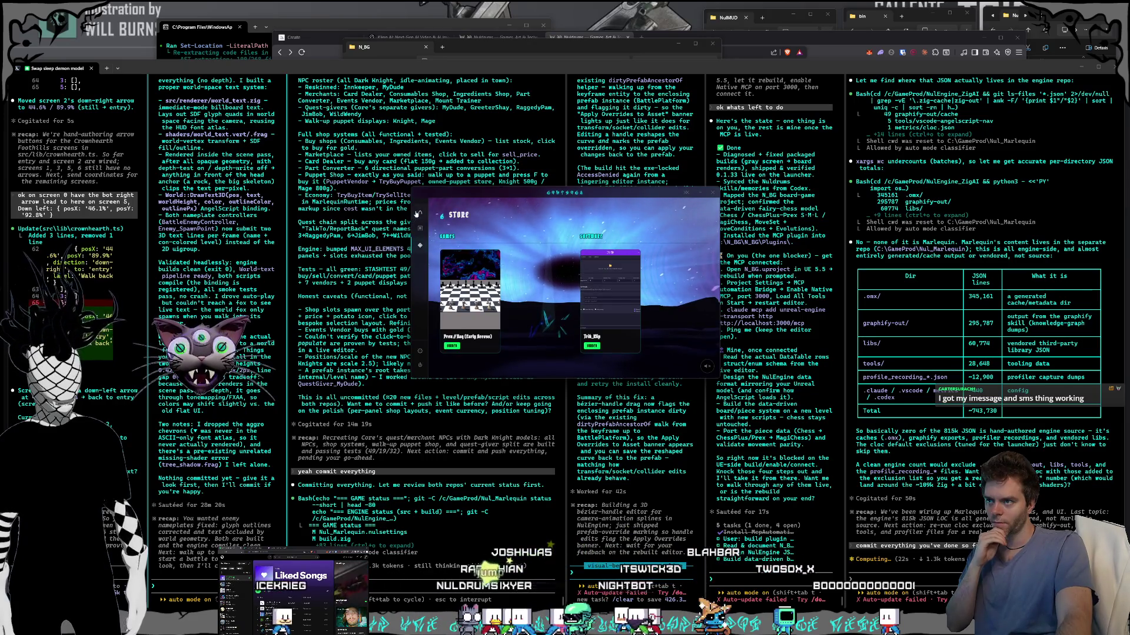
click(419, 212)
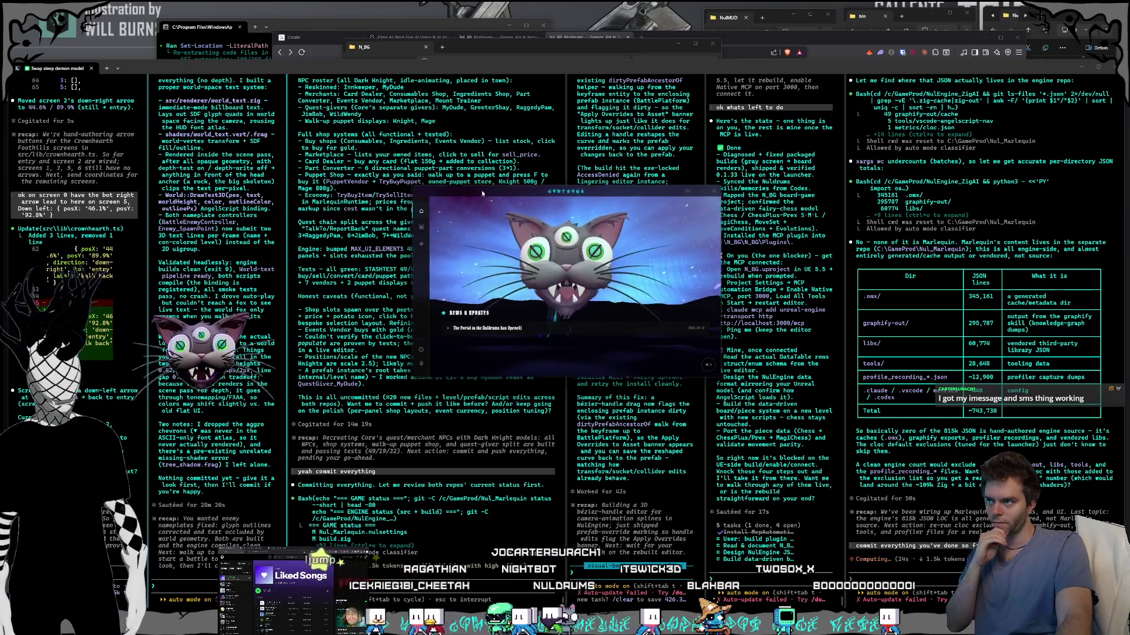
click(454, 52)
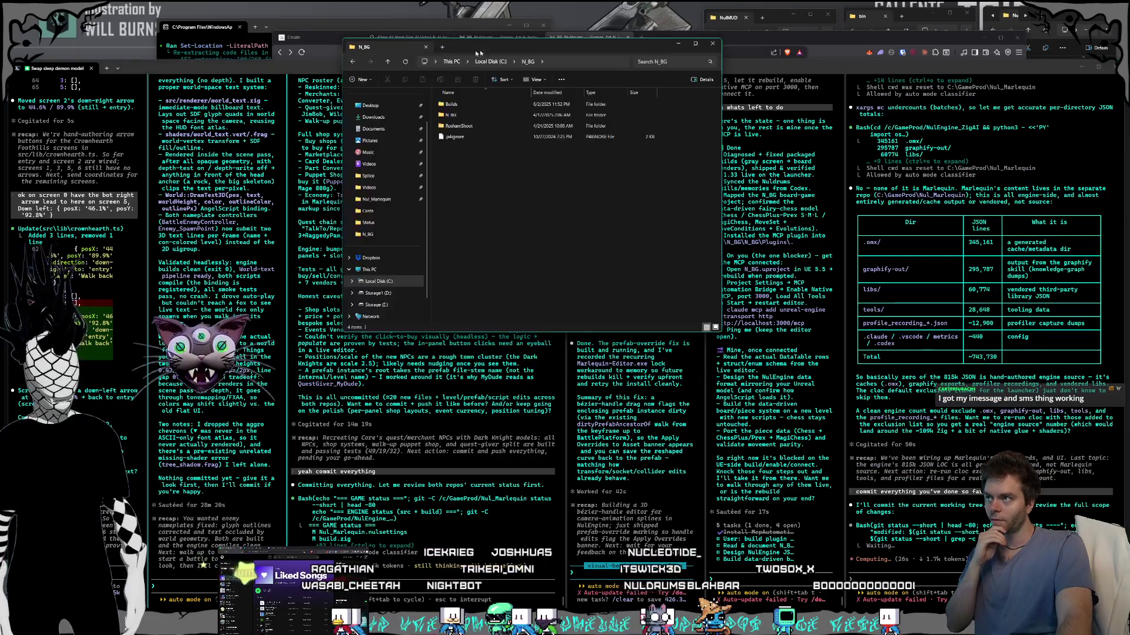
click(427, 54)
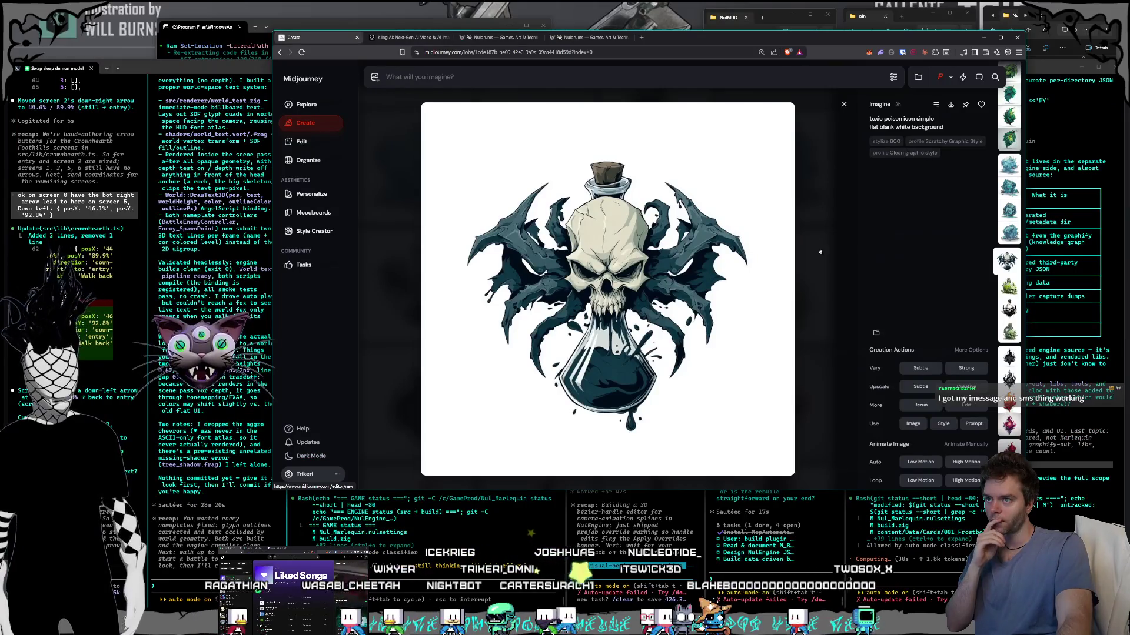
Step: Close the skull-potion preview and browse past generations, viewing the frost dragon and magic icebolt images up close
key(Escape)
scroll(627, 220, up, 6)
scroll(628, 218, down, 10)
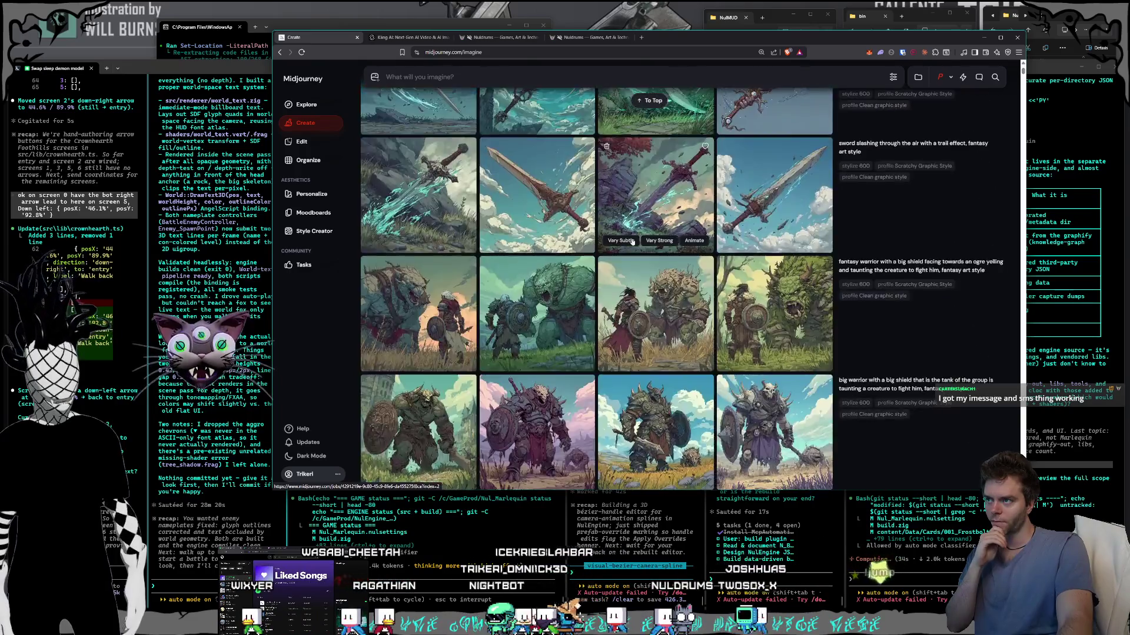
scroll(631, 242, down, 3)
scroll(632, 242, up, 5)
click(438, 157)
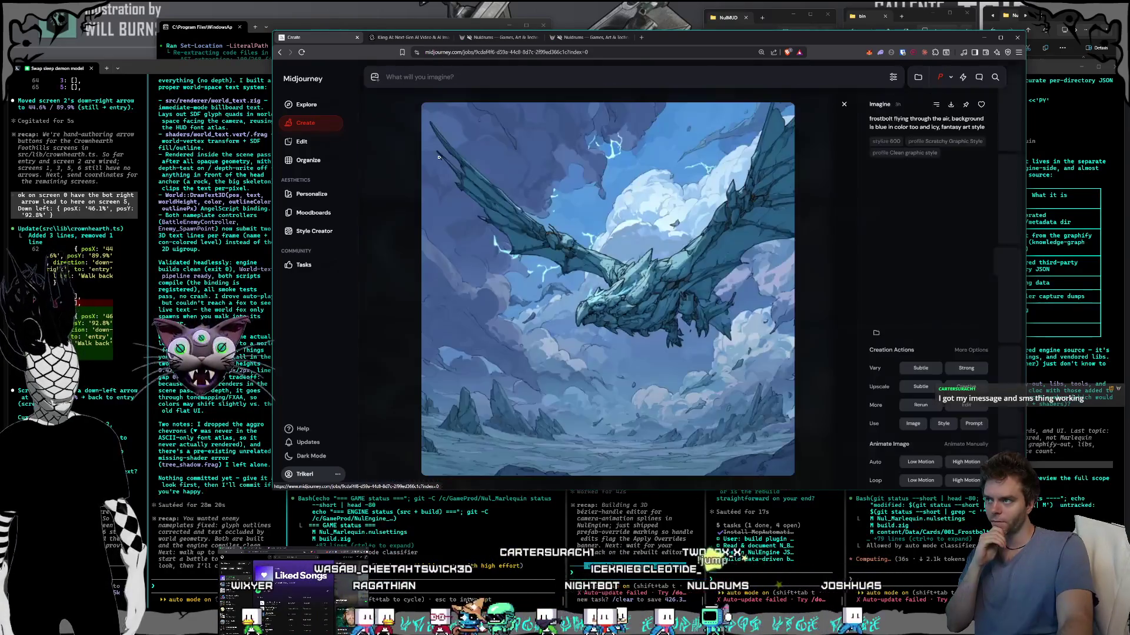
key(Escape)
scroll(444, 250, up, 2)
scroll(412, 265, down, 3)
click(370, 281)
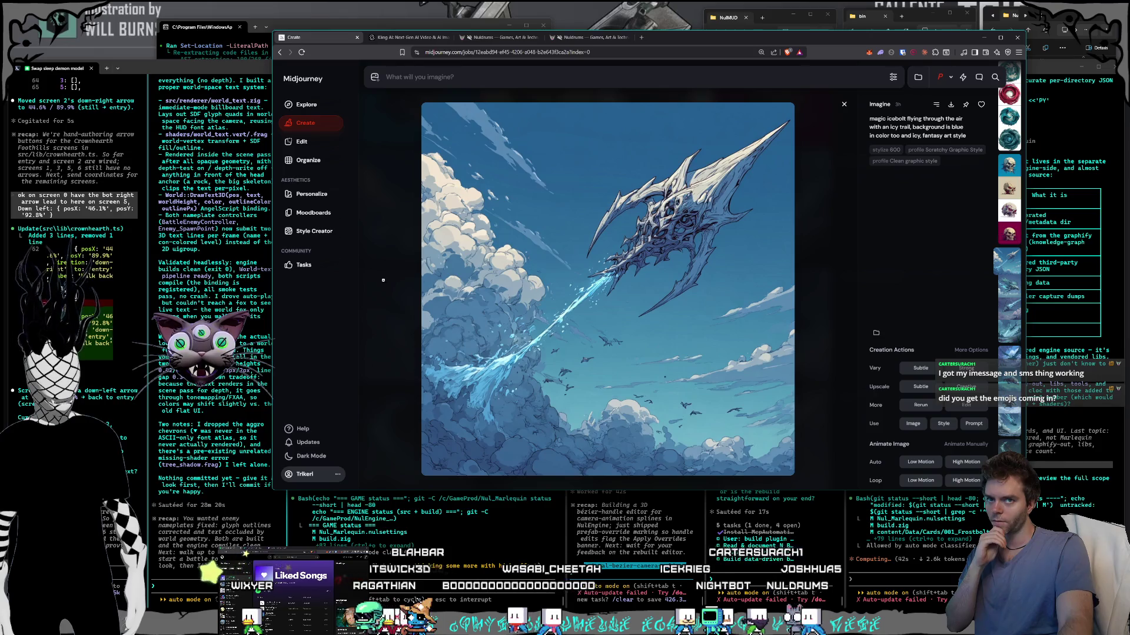
key(Escape)
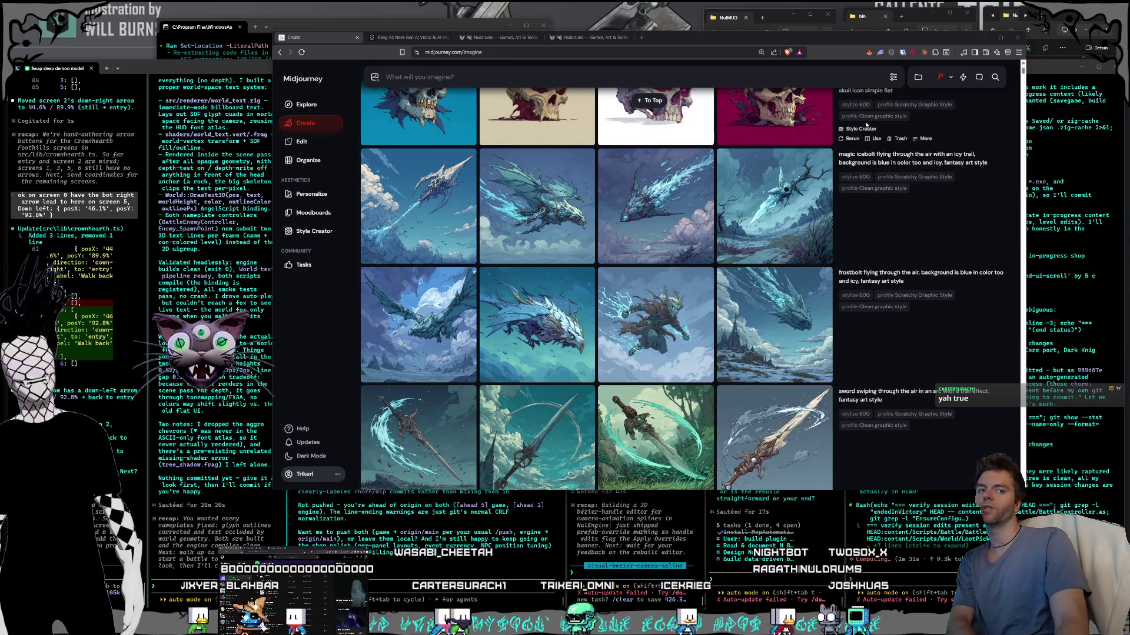
Step: Launch the Nul_Marlequin project from its folder window to open the grassy game world
click(1062, 17)
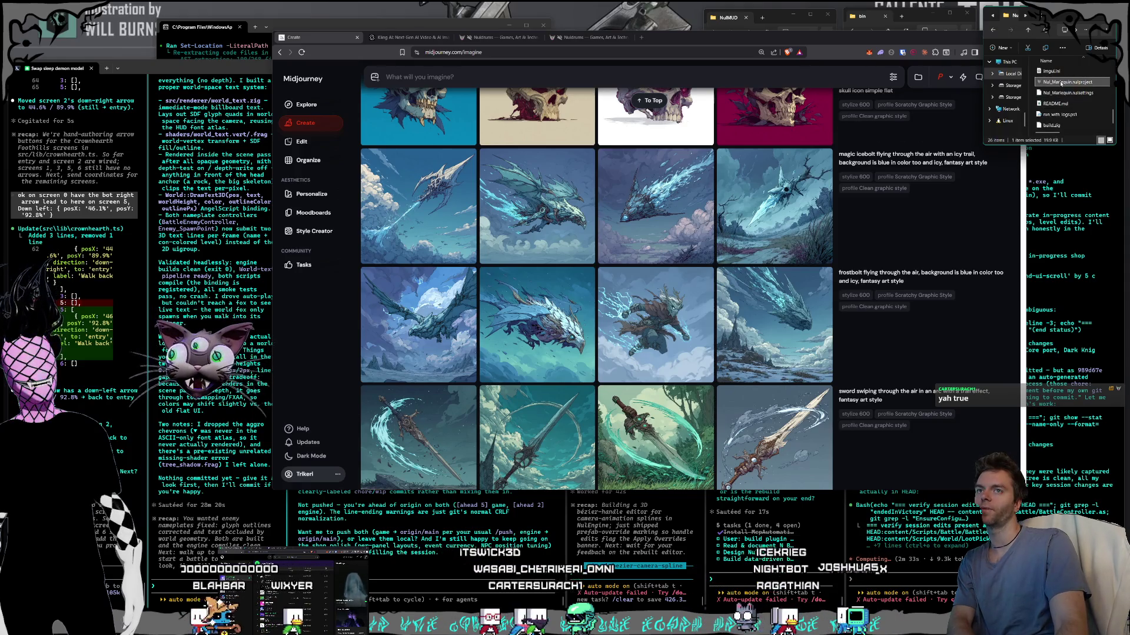
double_click(1060, 83)
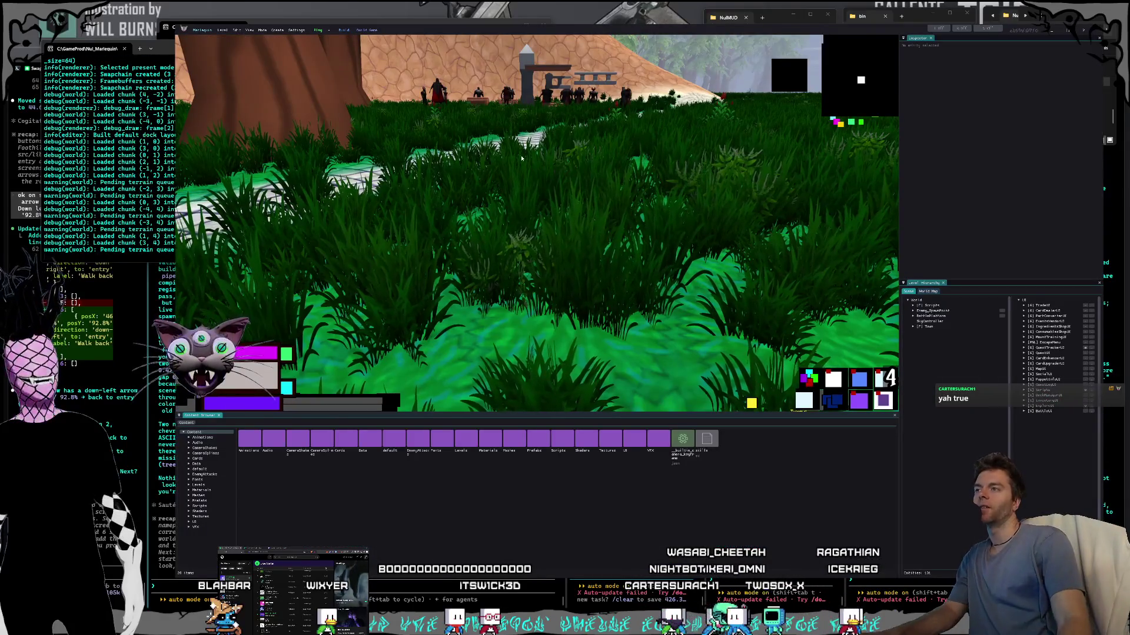
Step: Fly the camera through the level among the crates and characters toward the orange platform
key(s)
key(w)
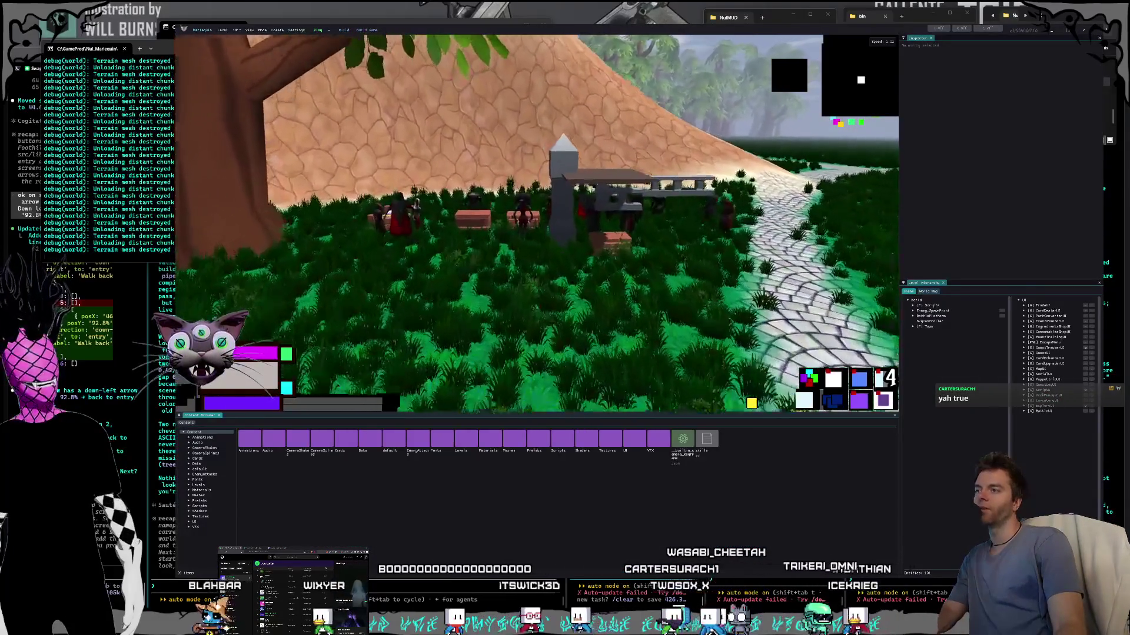
key(d)
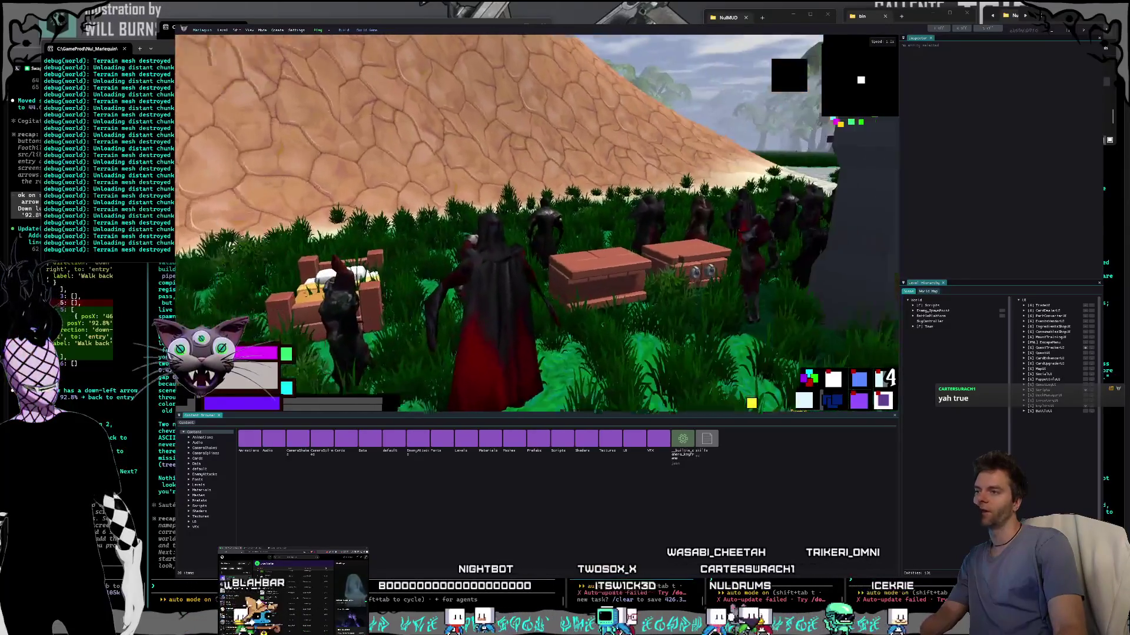
key(a)
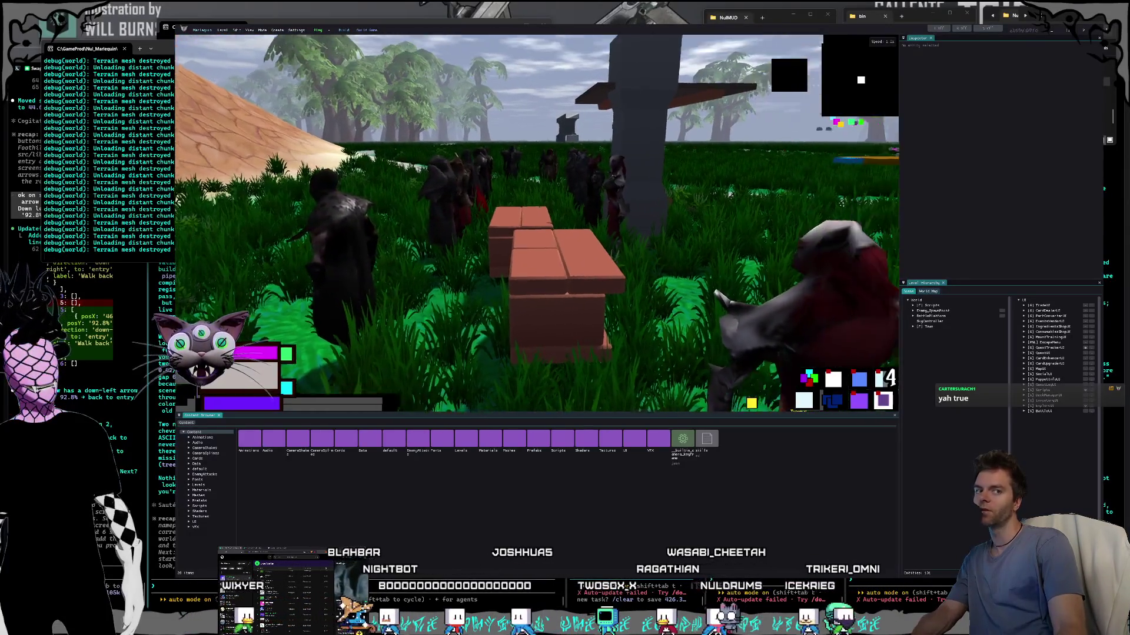
key(w)
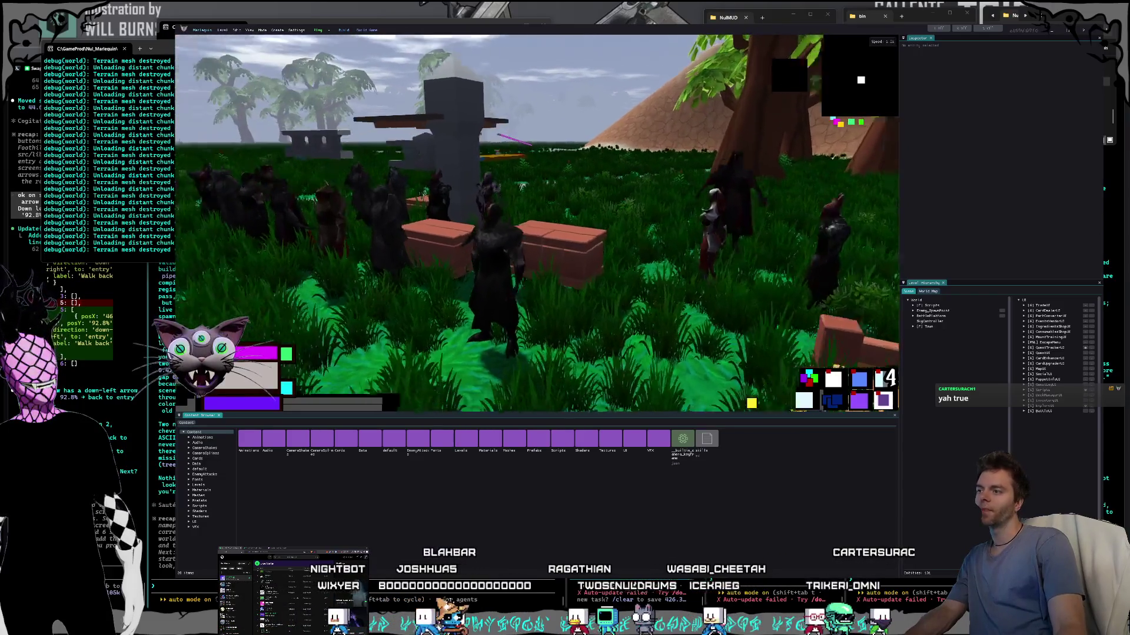
key(a)
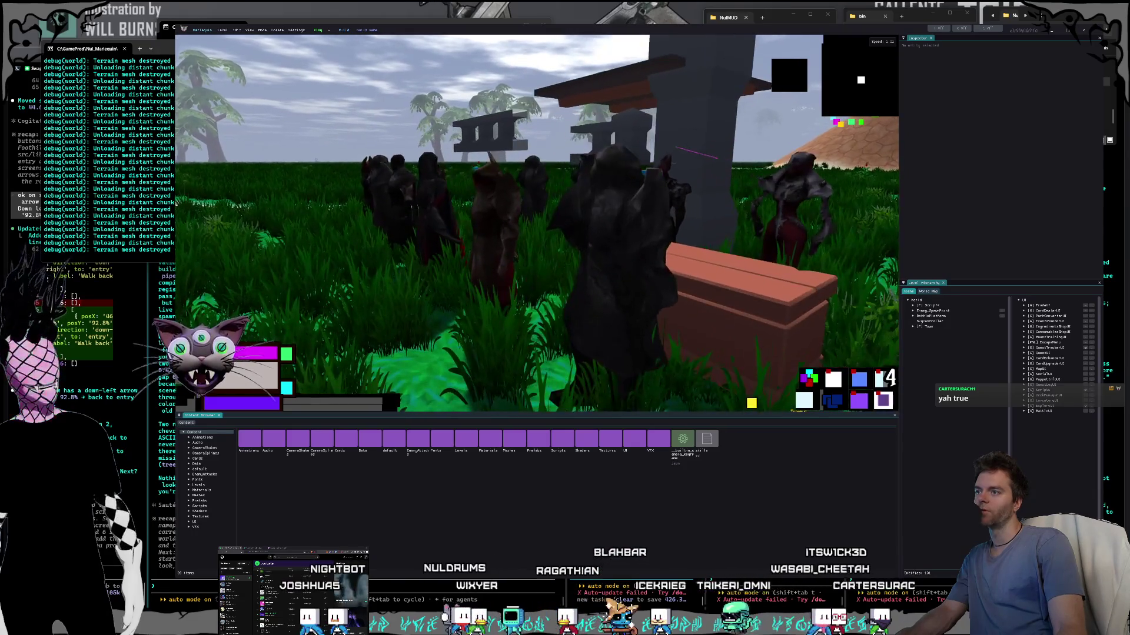
key(s)
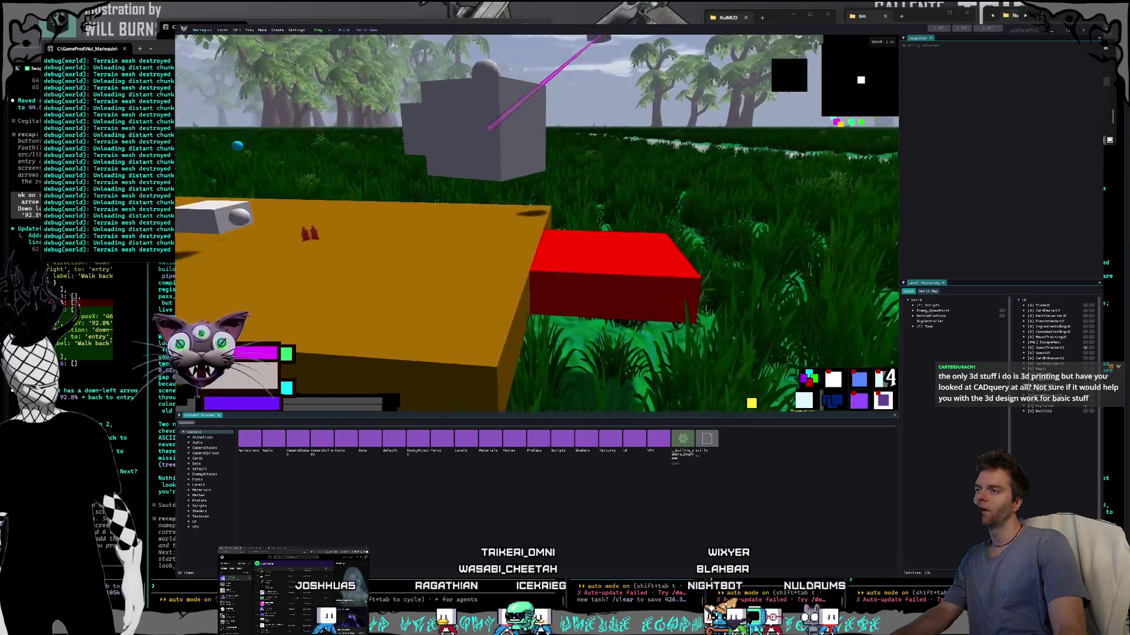
Step: Turn on Edit Curves for the HealSweep camera animation and fly above to see its bezier path
click(527, 248)
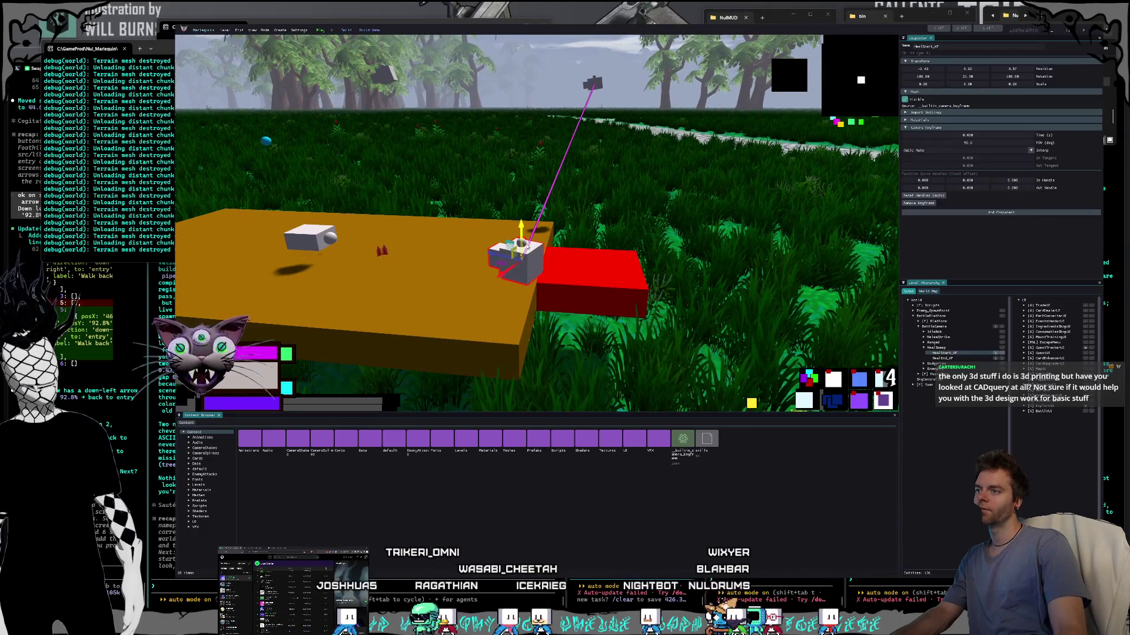
click(939, 348)
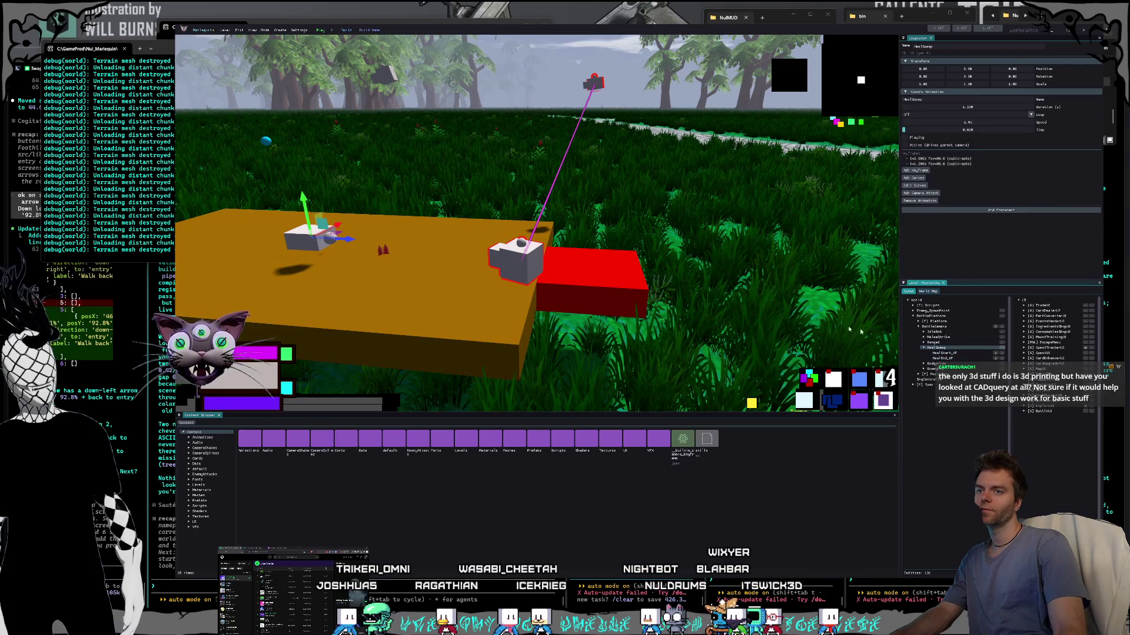
click(521, 260)
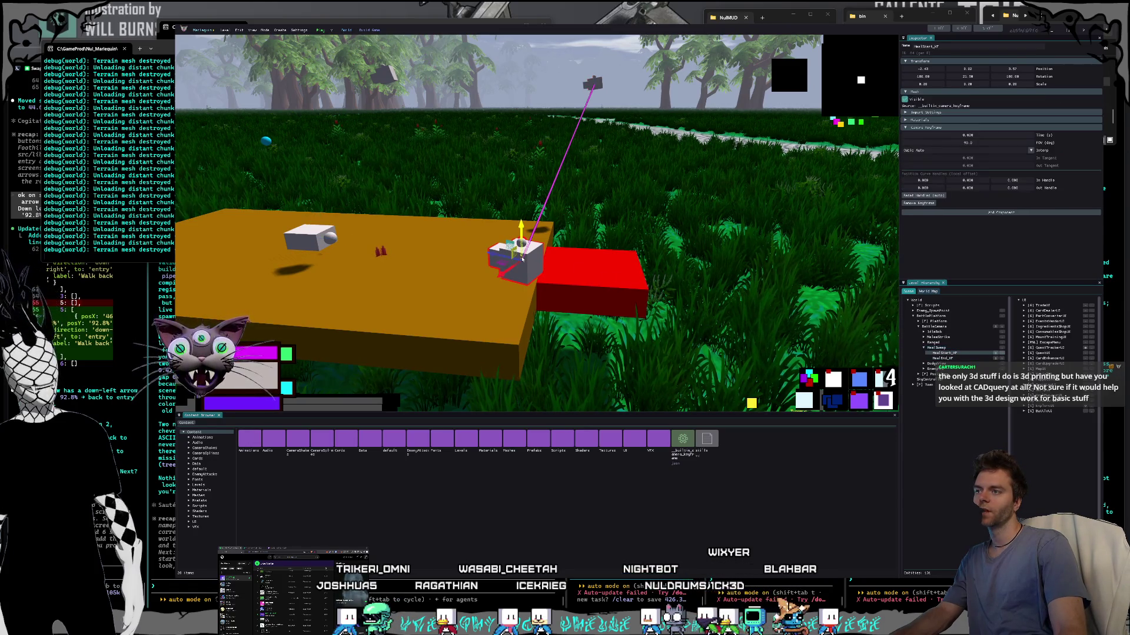
click(946, 348)
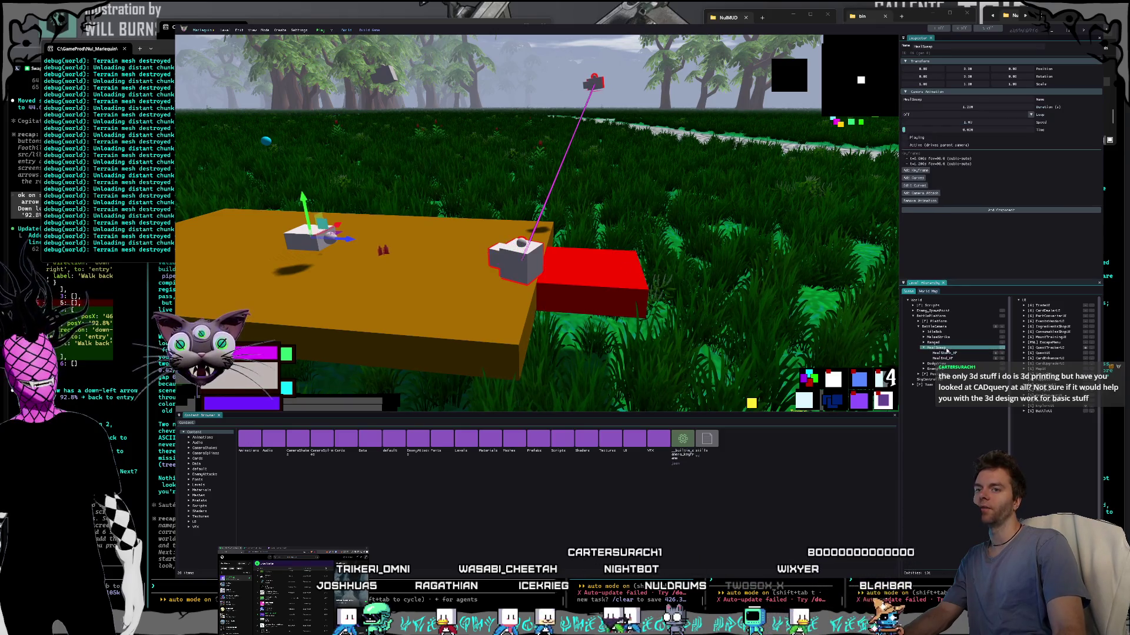
click(921, 187)
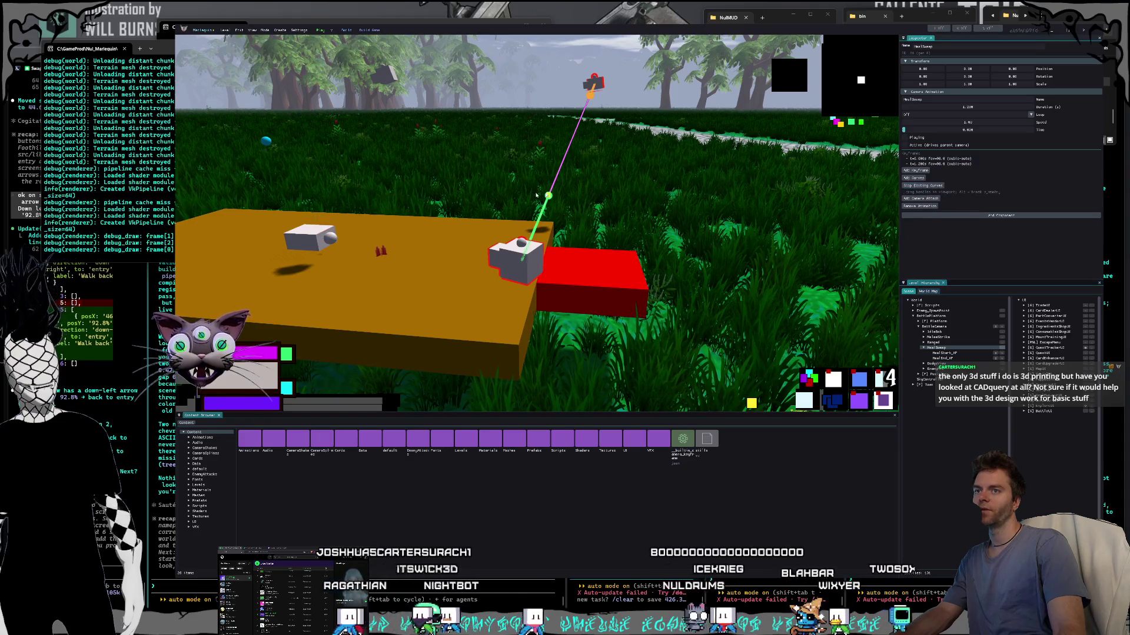
drag(592, 200, 596, 183)
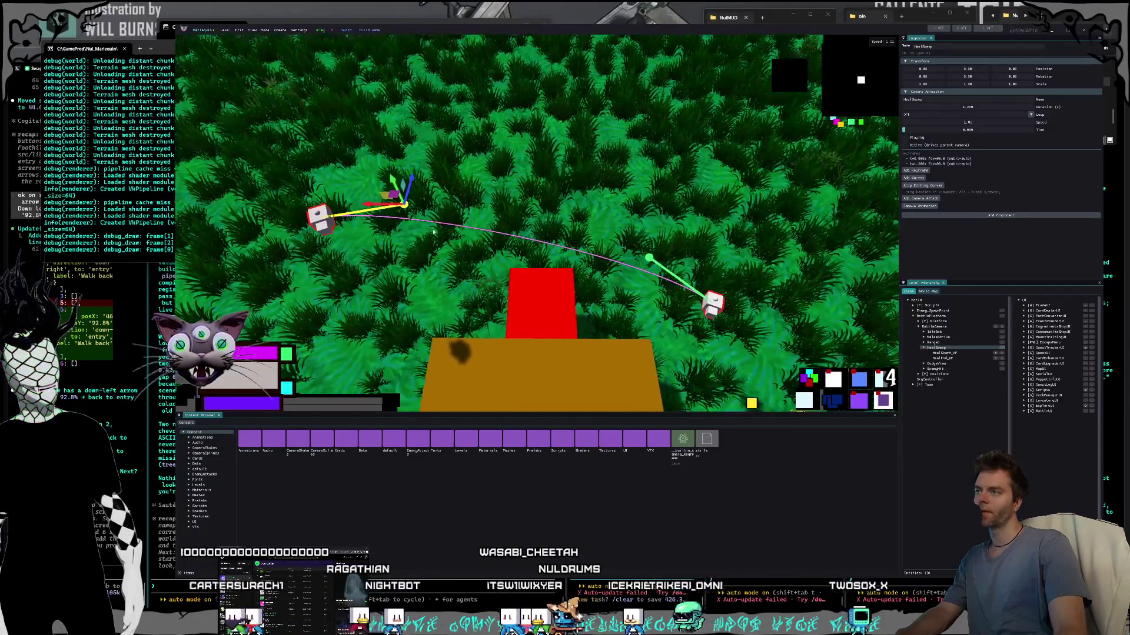
Step: Drag the HealSweep path's bezier control points and handles to reshape the pink camera curve
drag(417, 202, 468, 200)
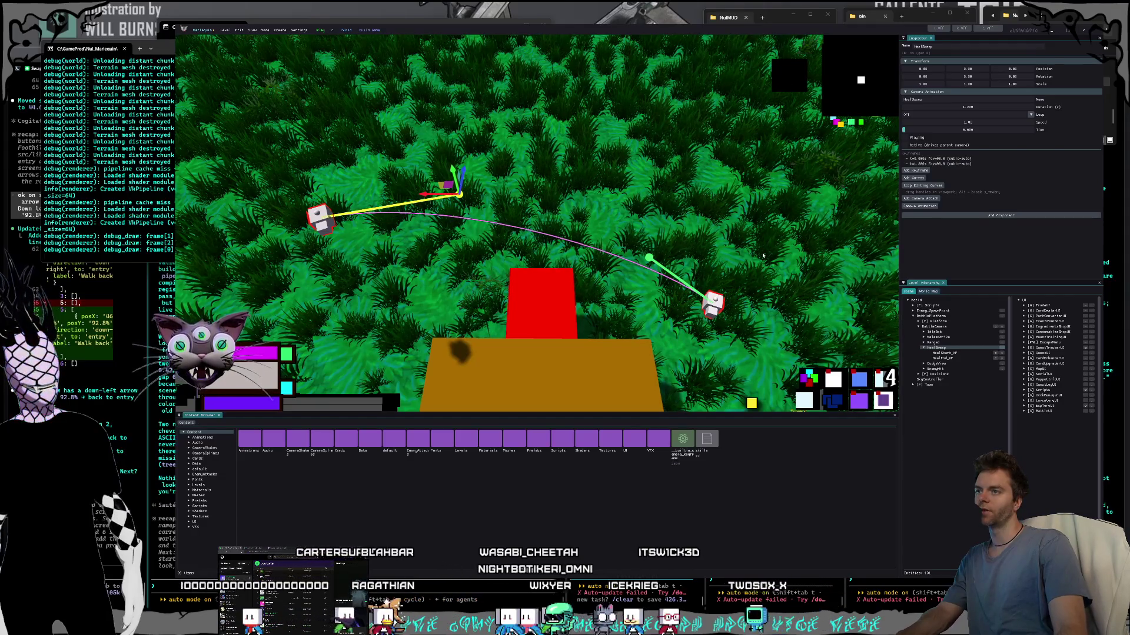
mouse_move(647, 258)
mouse_down()
mouse_move(580, 257)
mouse_move(589, 206)
mouse_move(559, 229)
mouse_move(525, 115)
mouse_up()
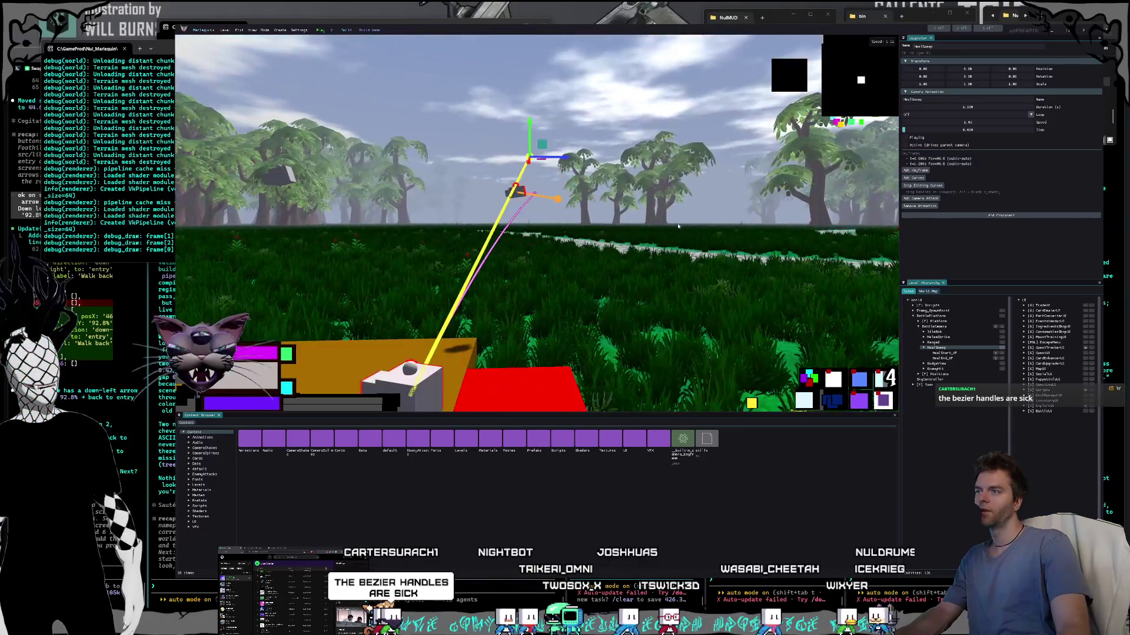
mouse_move(529, 158)
mouse_down()
mouse_move(537, 193)
mouse_move(569, 208)
mouse_move(559, 194)
mouse_move(580, 166)
mouse_move(595, 202)
mouse_move(579, 204)
mouse_move(780, 271)
mouse_move(836, 277)
mouse_move(765, 271)
mouse_move(835, 277)
mouse_up()
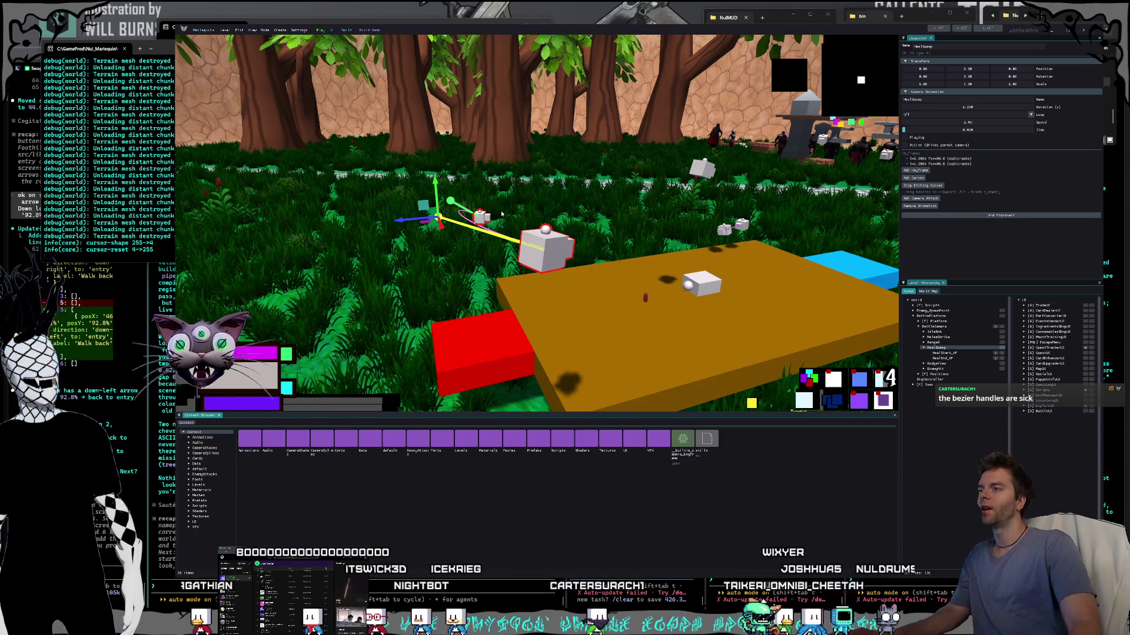
Step: Fly close to the start keyframe and move it slightly up along Y and right along X
key(w)
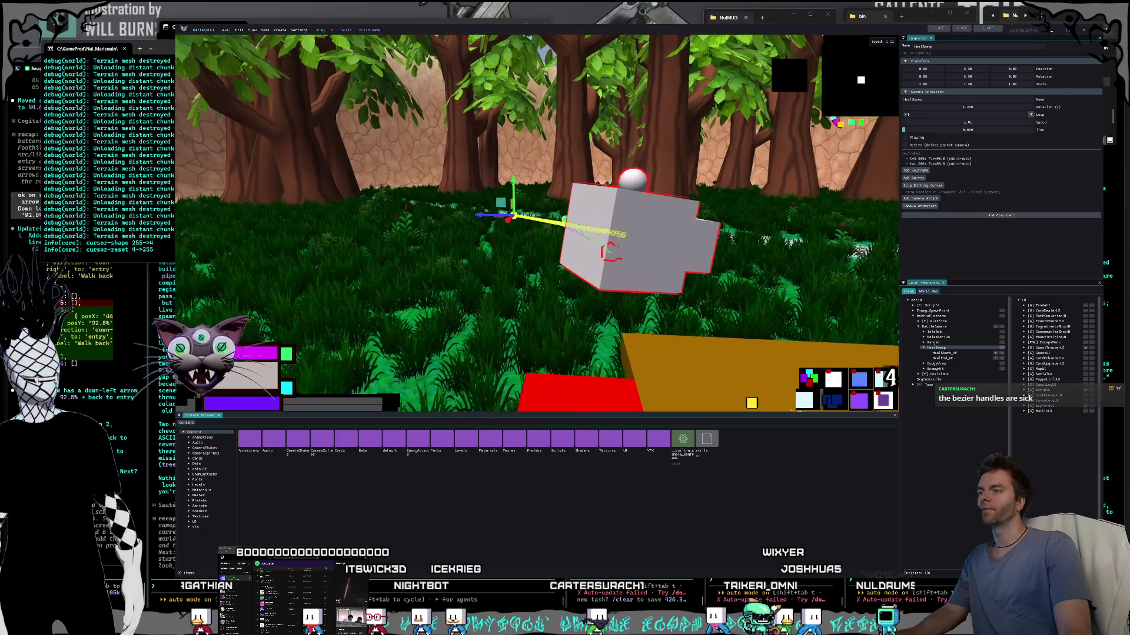
key(e)
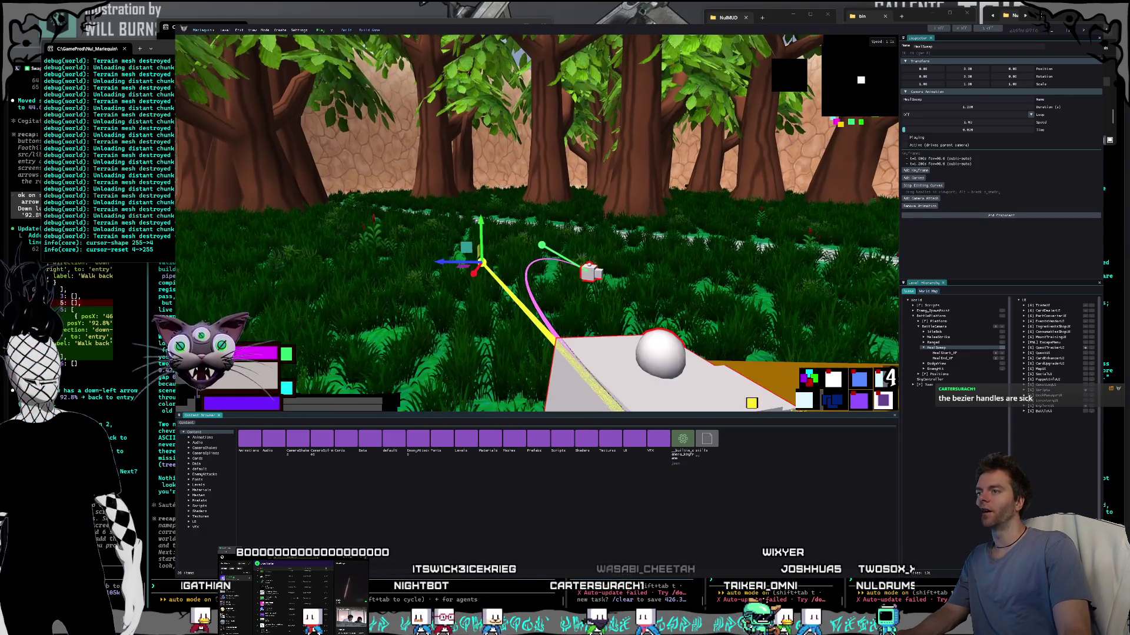
drag(480, 235, 480, 227)
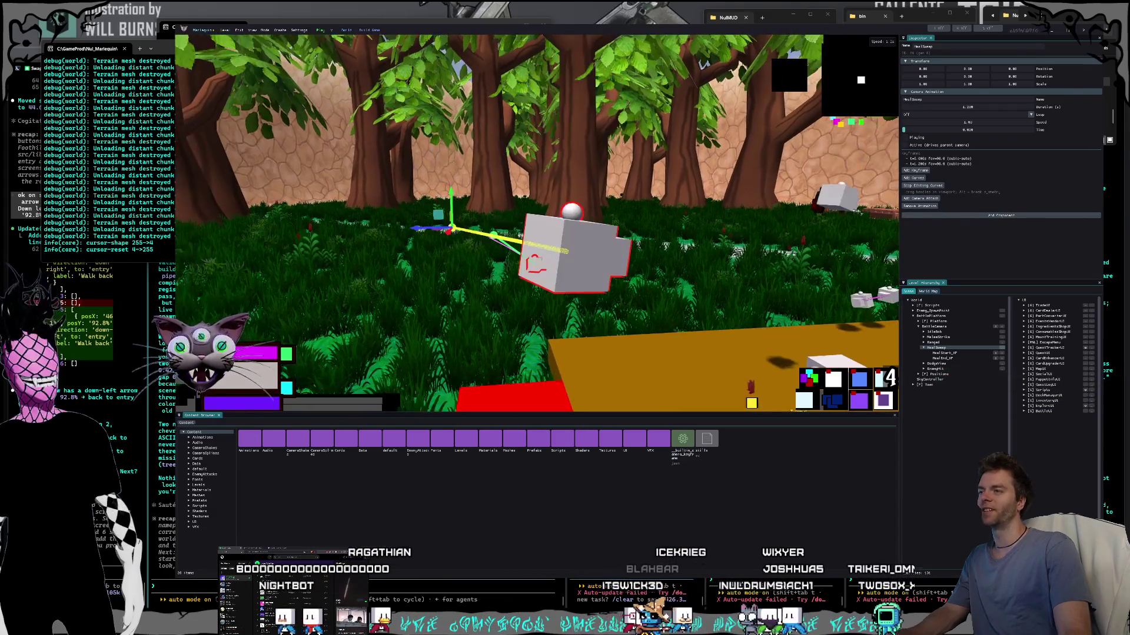
drag(401, 232, 458, 225)
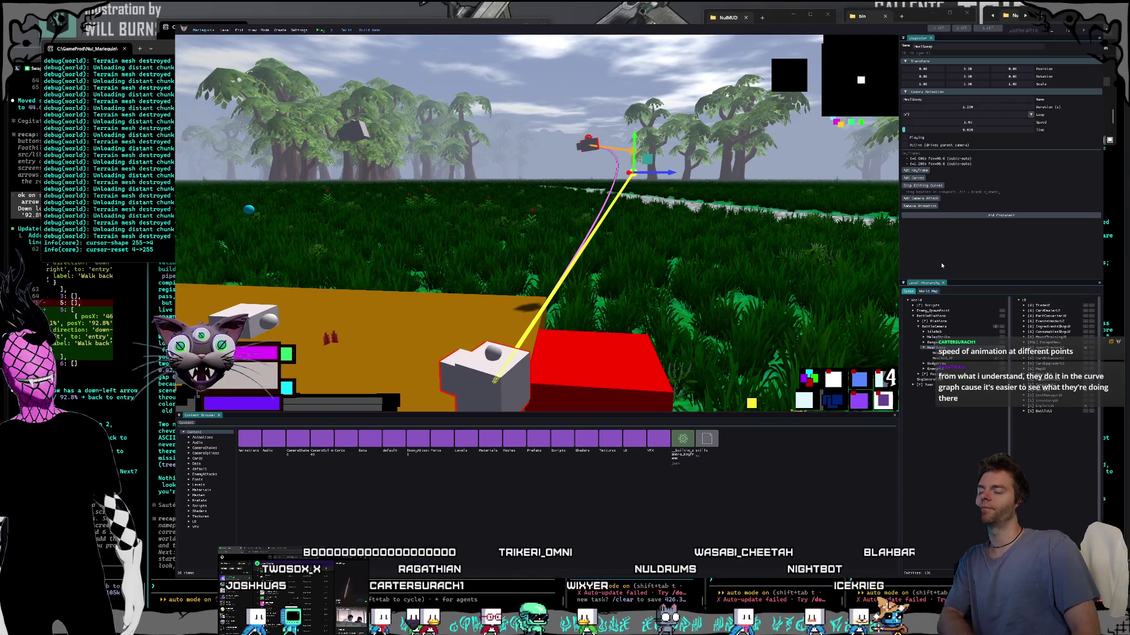
Step: Apply the camera path overrides to the BattlePlatform prefab from the Inspector
right_click(643, 244)
key(s)
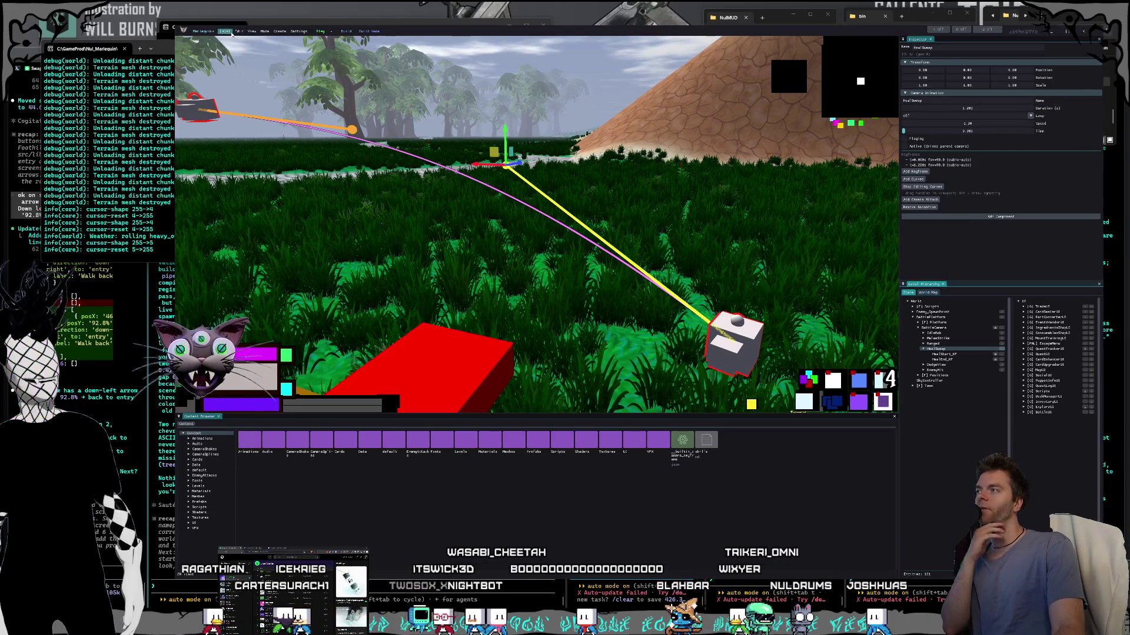
click(931, 318)
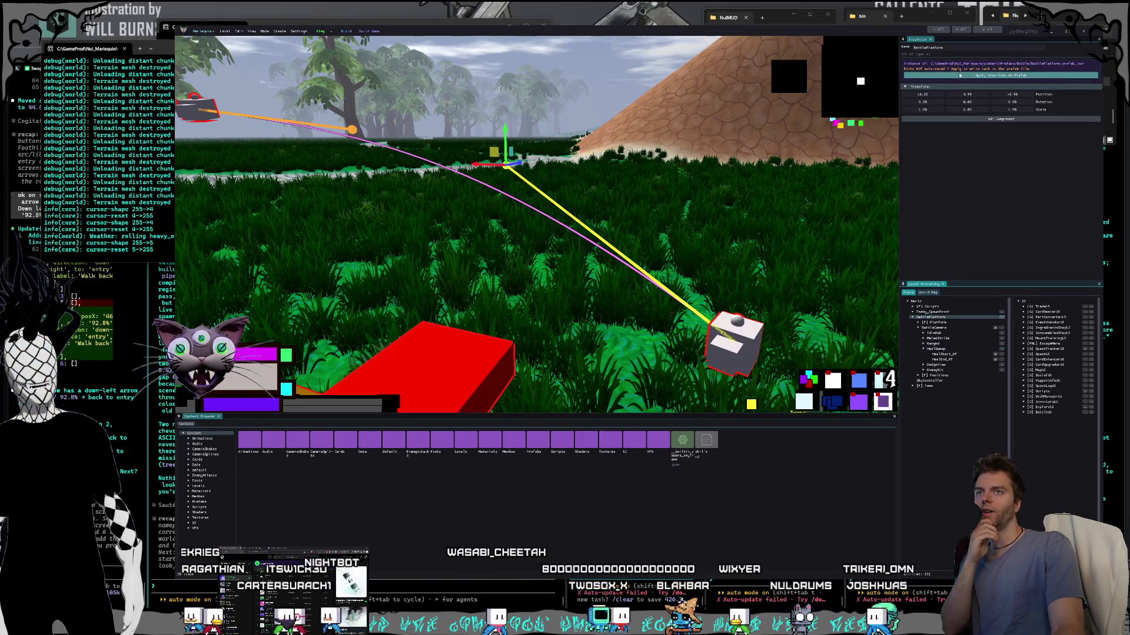
click(1000, 76)
drag(417, 37, 419, 51)
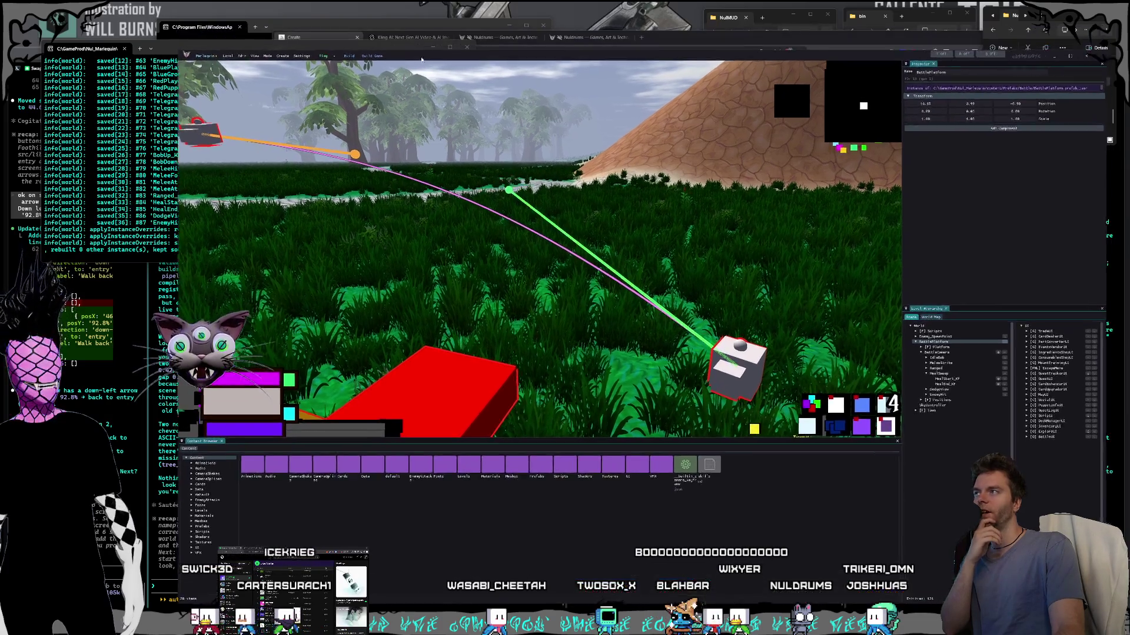
Step: Search Google Images in a new Brave tab for 'ironman computer interface from movie'
click(687, 39)
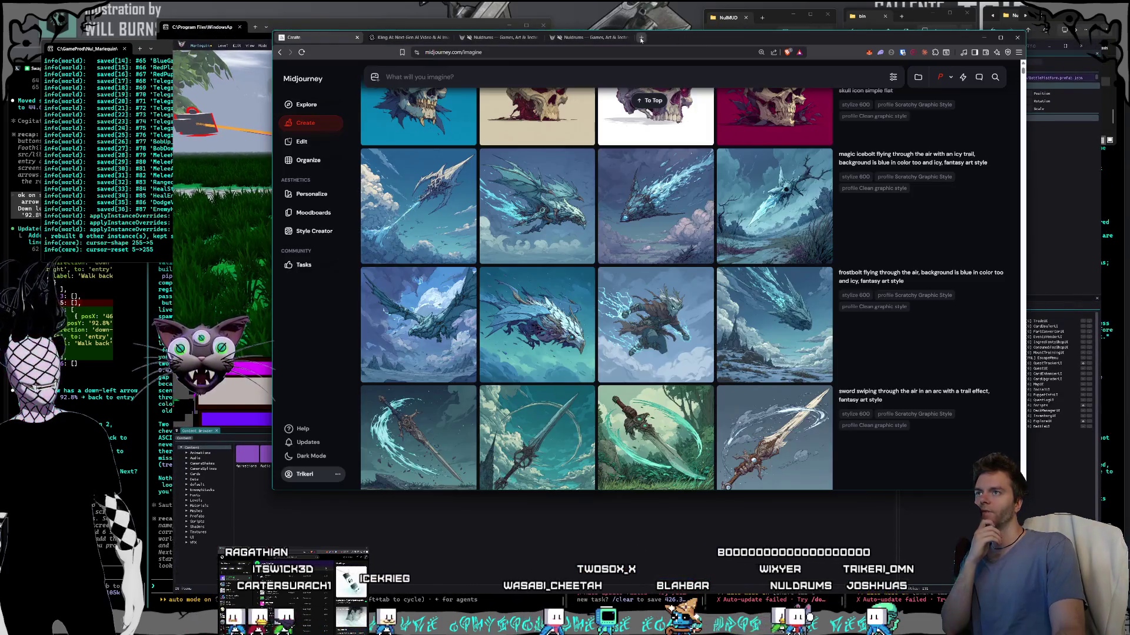
click(641, 37)
text(ironman)
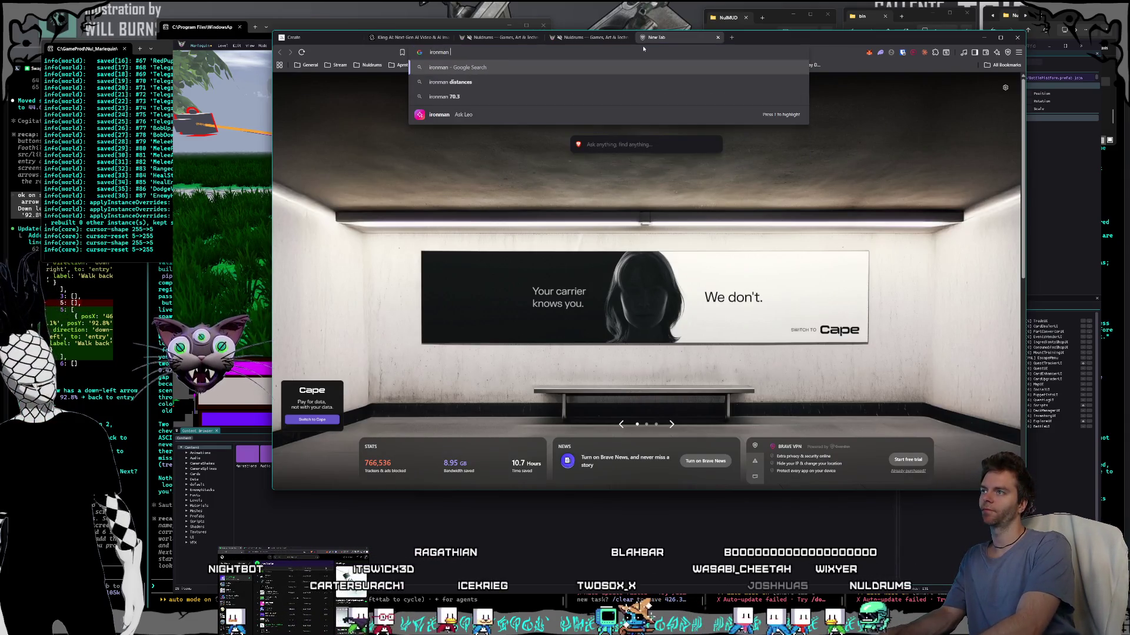
text( computer interface from )
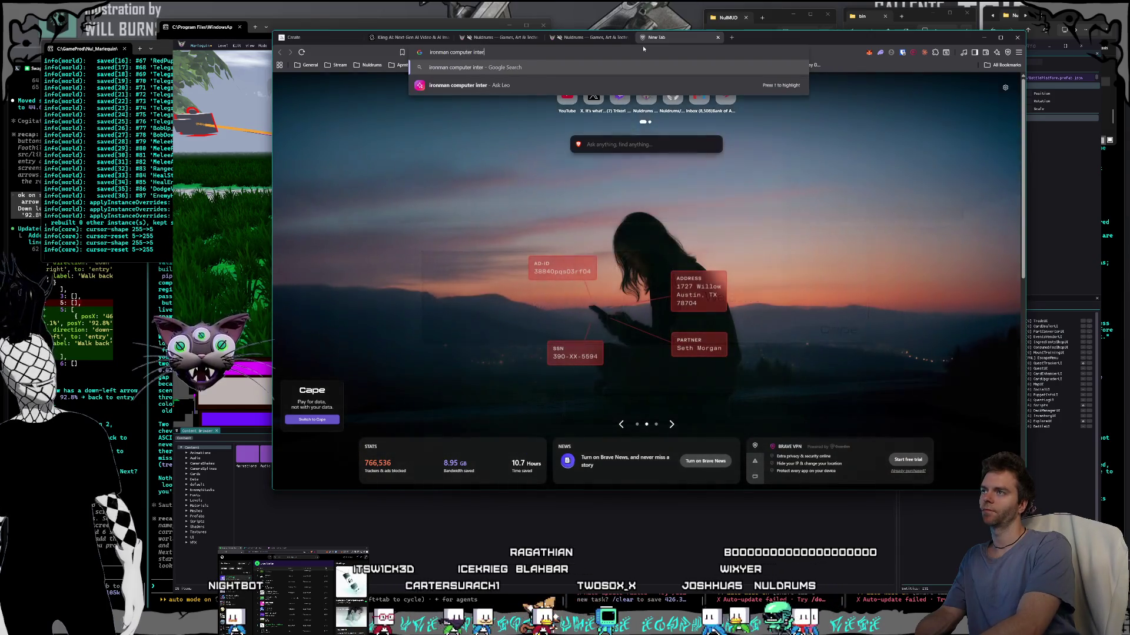
text(movie)
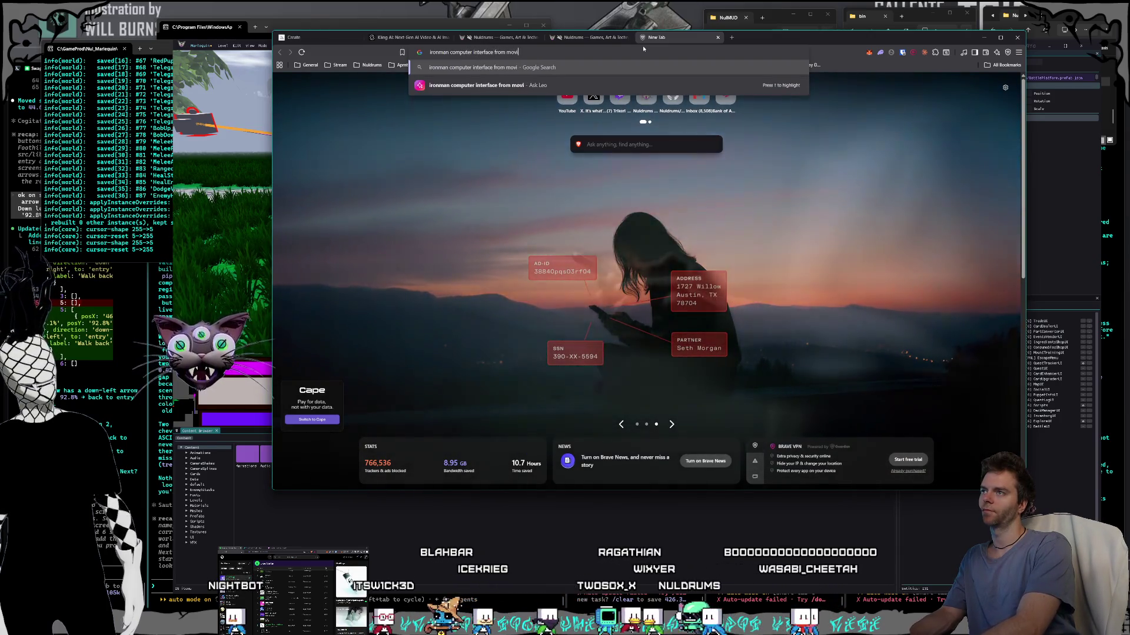
key(Return)
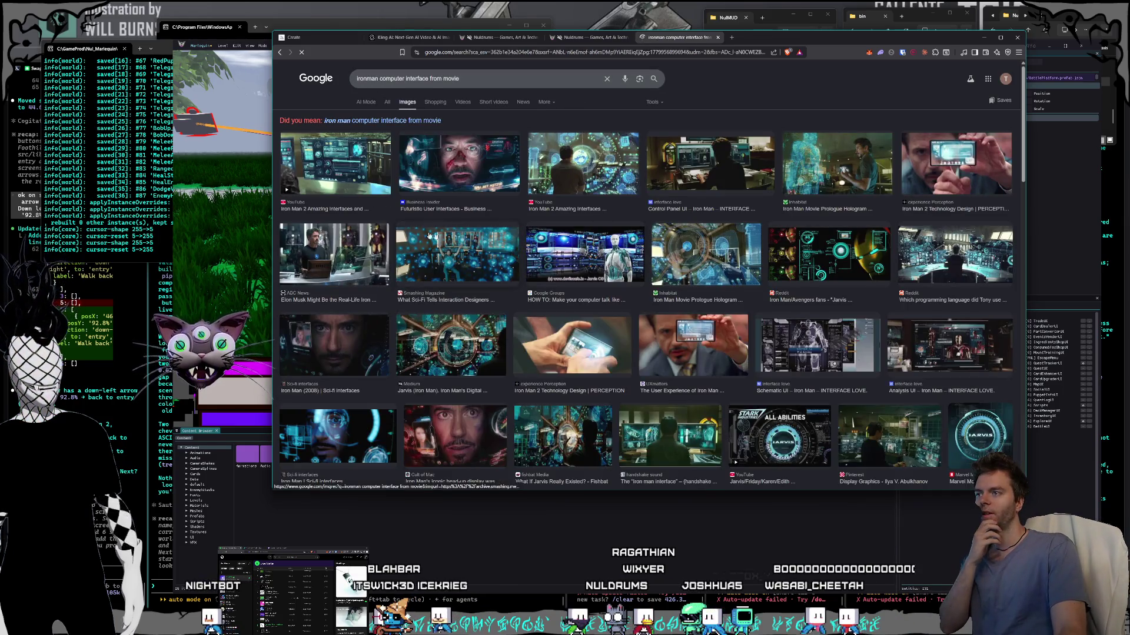
Step: Preview the Iron Man 2 interface and Prologue Hologram images, then return to the engine editor
click(572, 177)
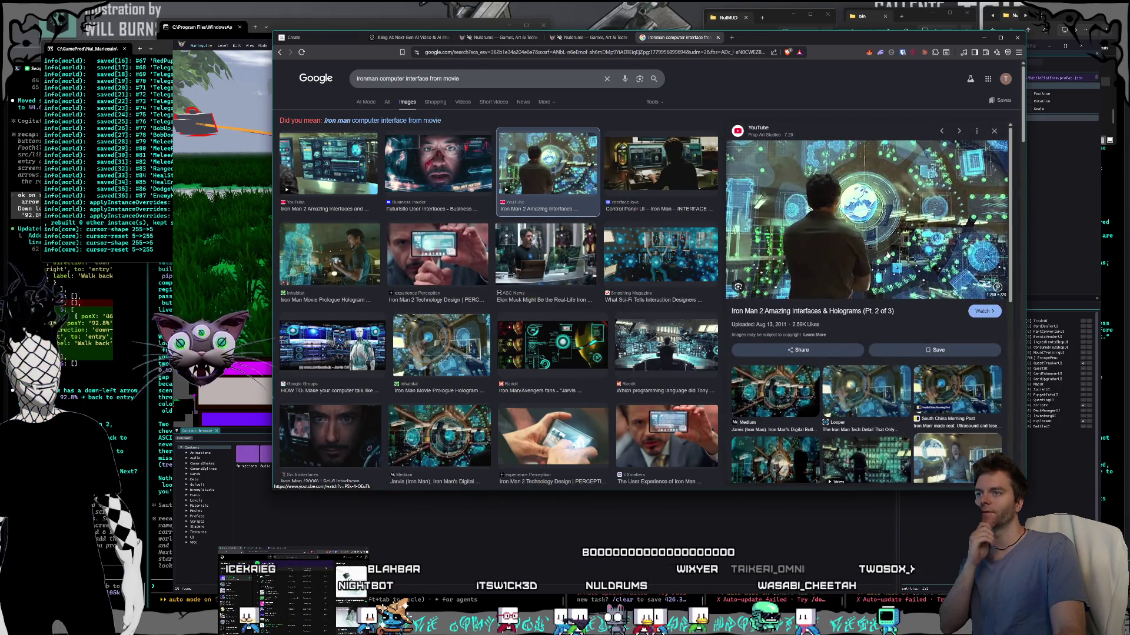
click(465, 345)
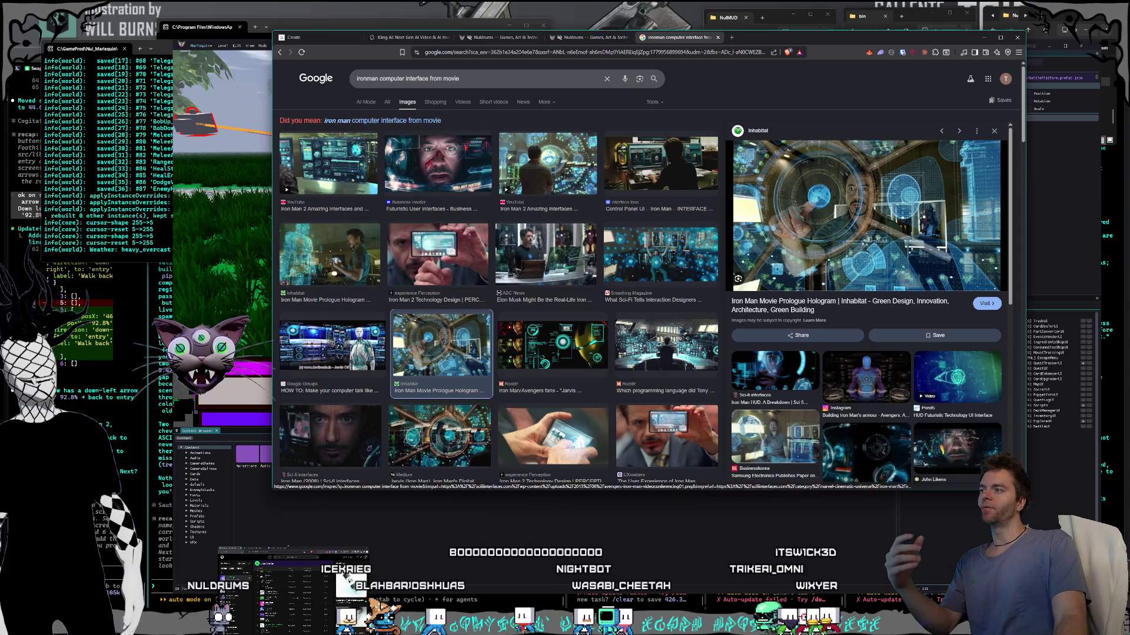
key(alt+Tab)
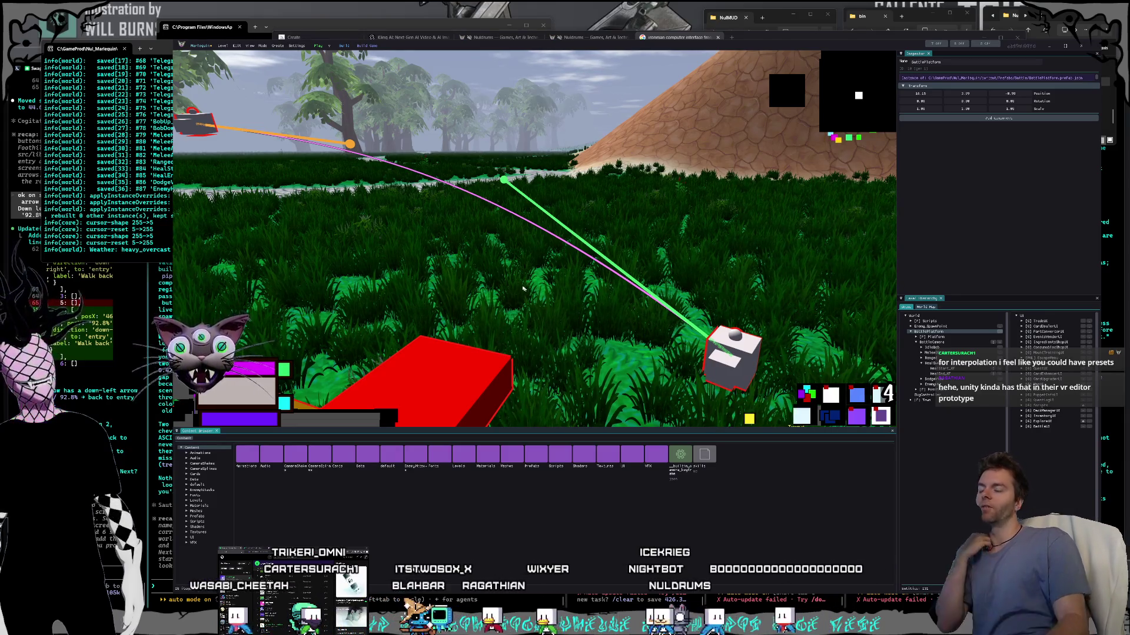
Step: Drag the spline point at the red block's corner up-left, bending the bezier camera path
mouse_move(524, 290)
mouse_down()
mouse_move(458, 259)
mouse_move(490, 154)
mouse_move(516, 160)
mouse_move(579, 233)
mouse_move(788, 395)
mouse_up()
click(490, 154)
drag(565, 236, 506, 264)
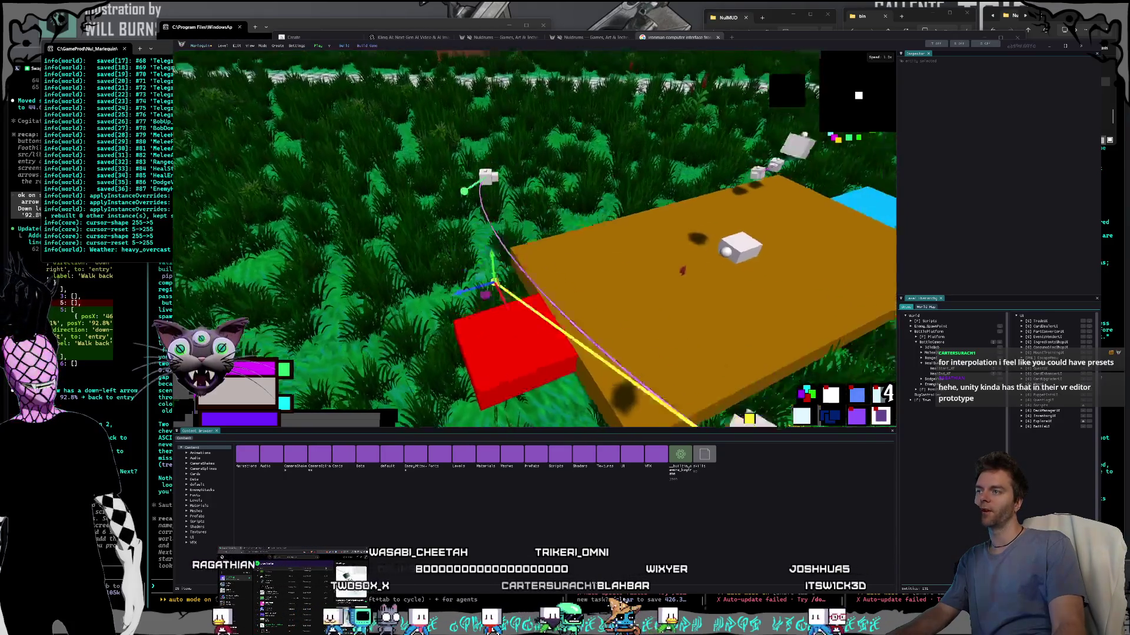
drag(459, 327, 446, 305)
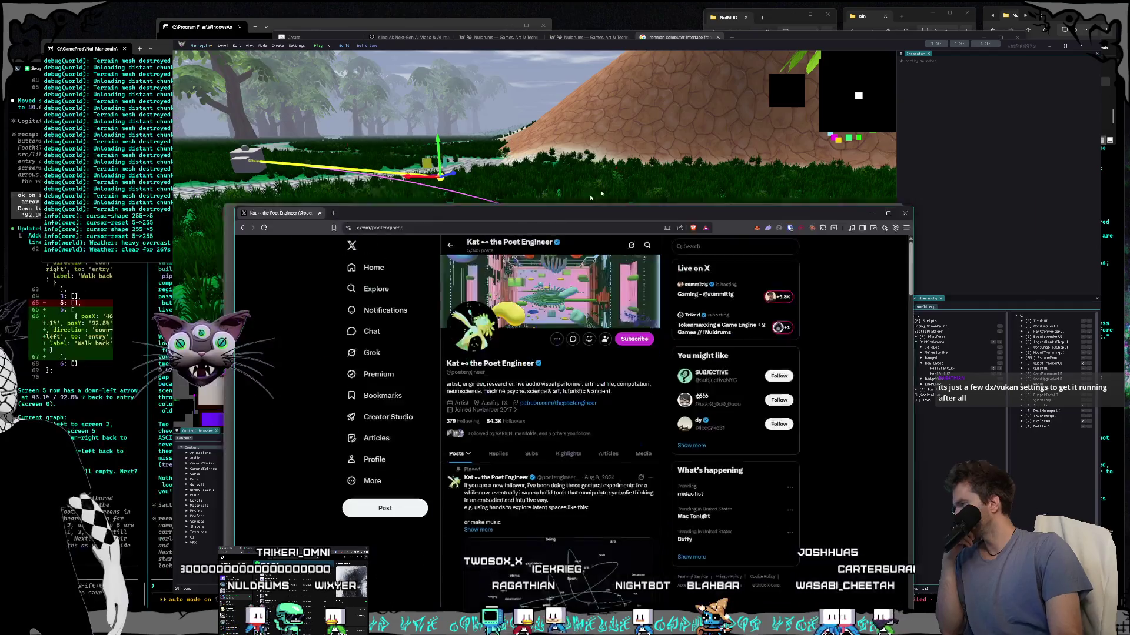
Step: Move the artist's X profile window over the editor, near the top centre of the screen
mouse_move(464, 211)
mouse_down()
mouse_move(697, 77)
mouse_move(621, 57)
mouse_move(609, 68)
mouse_up()
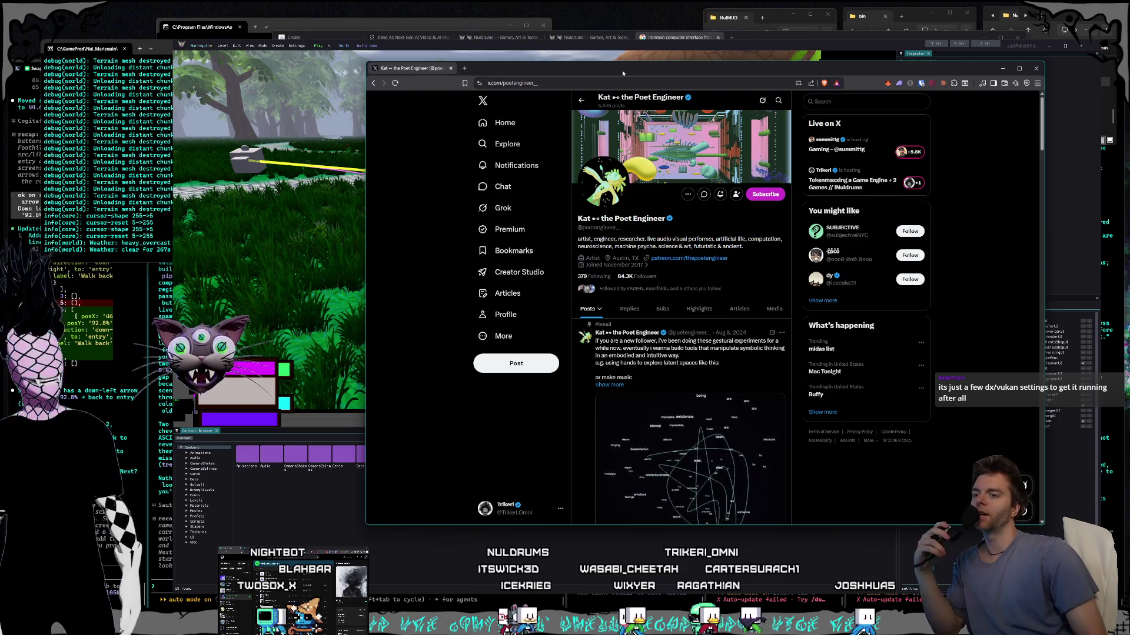
Step: Enlarge the X window and scroll down through the artist's profile posts
mouse_move(613, 68)
mouse_down()
mouse_move(584, 64)
mouse_move(583, 76)
mouse_up()
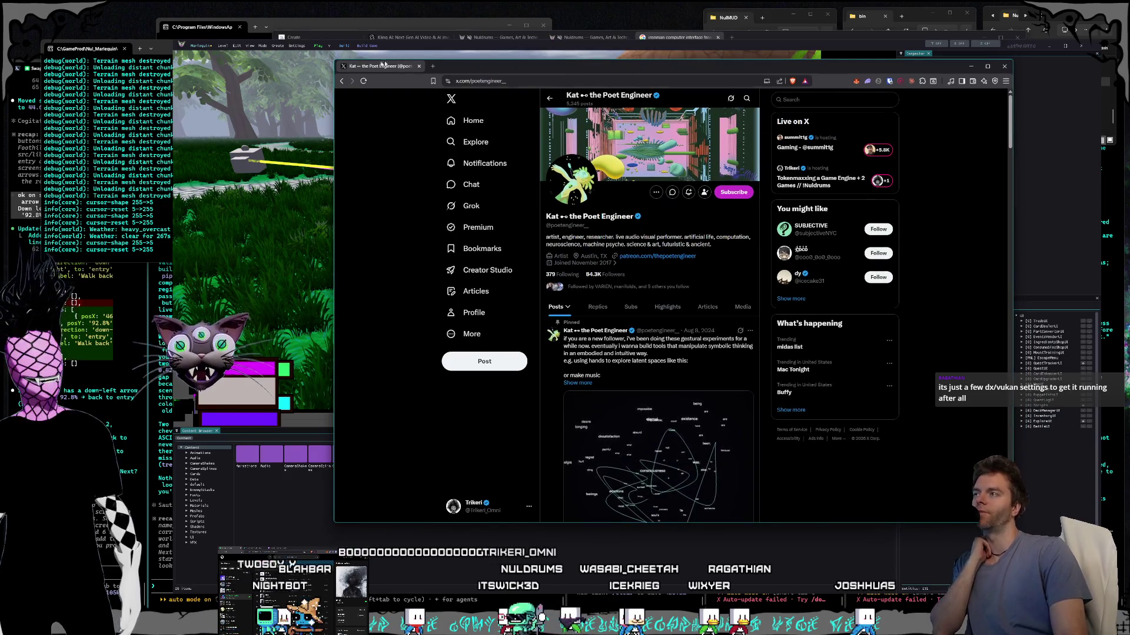
drag(331, 59, 280, 39)
scroll(651, 204, down, 10)
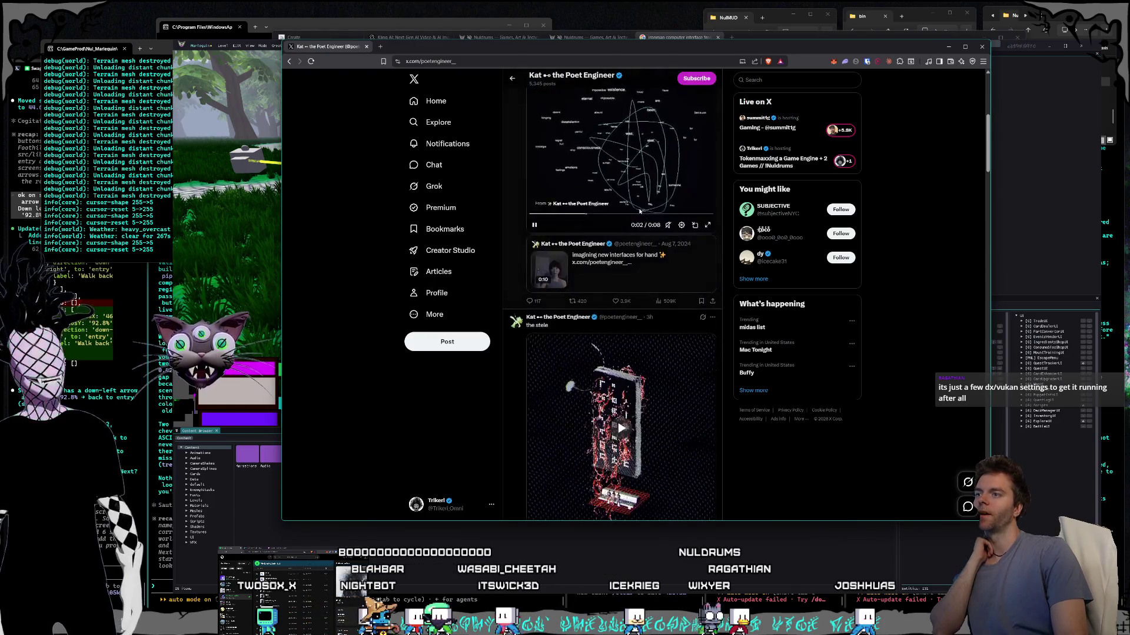
scroll(639, 212, up, 3)
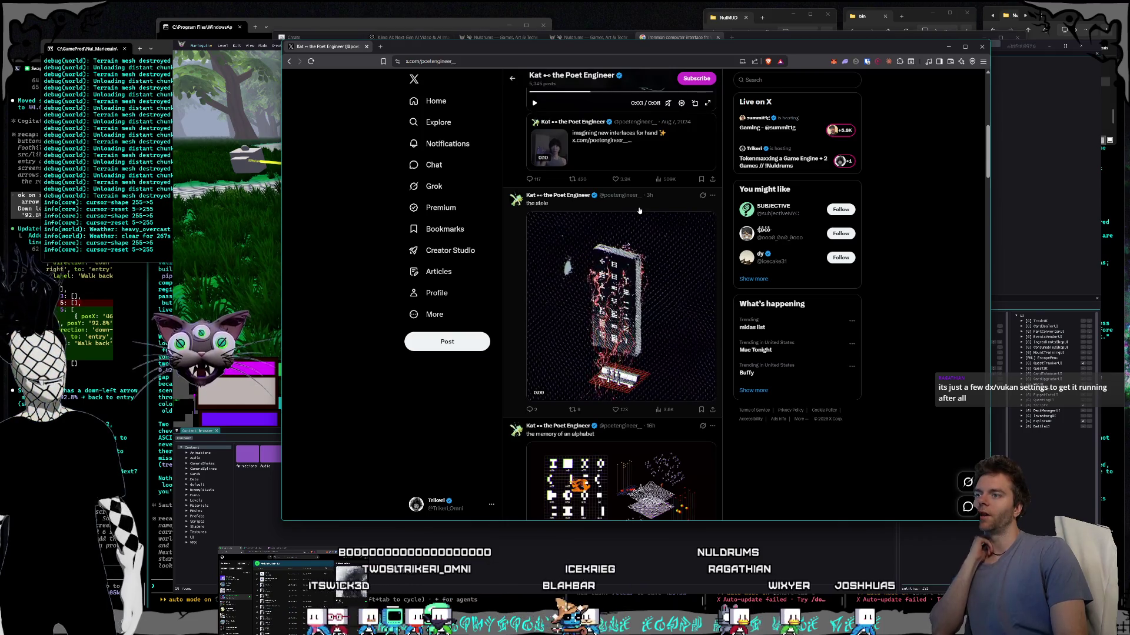
scroll(639, 211, down, 9)
scroll(639, 210, down, 20)
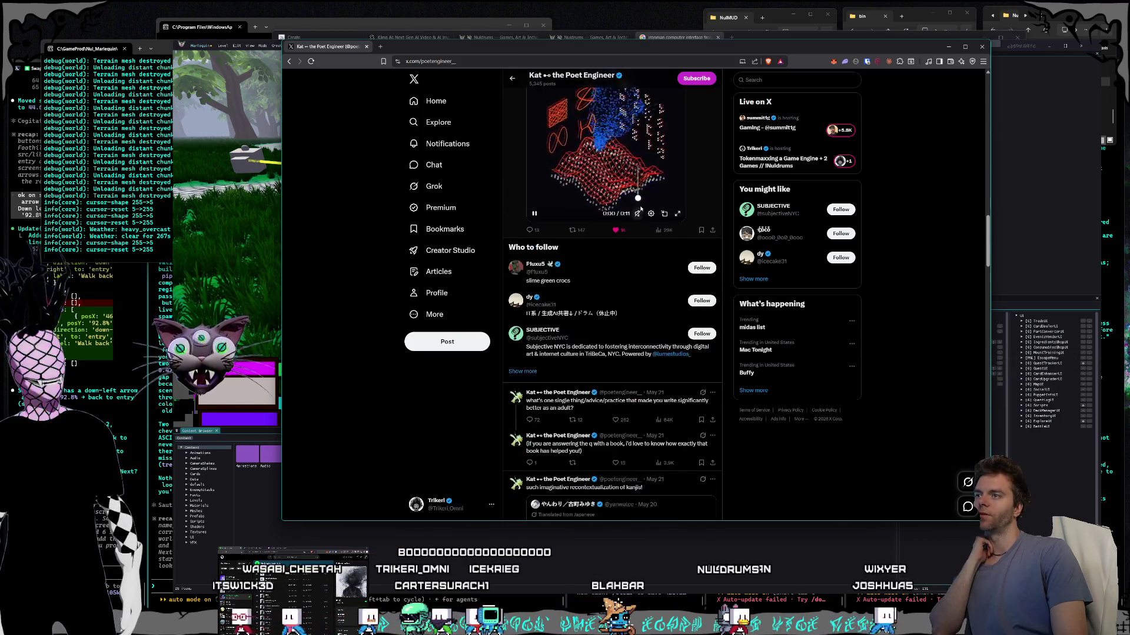
scroll(640, 211, down, 15)
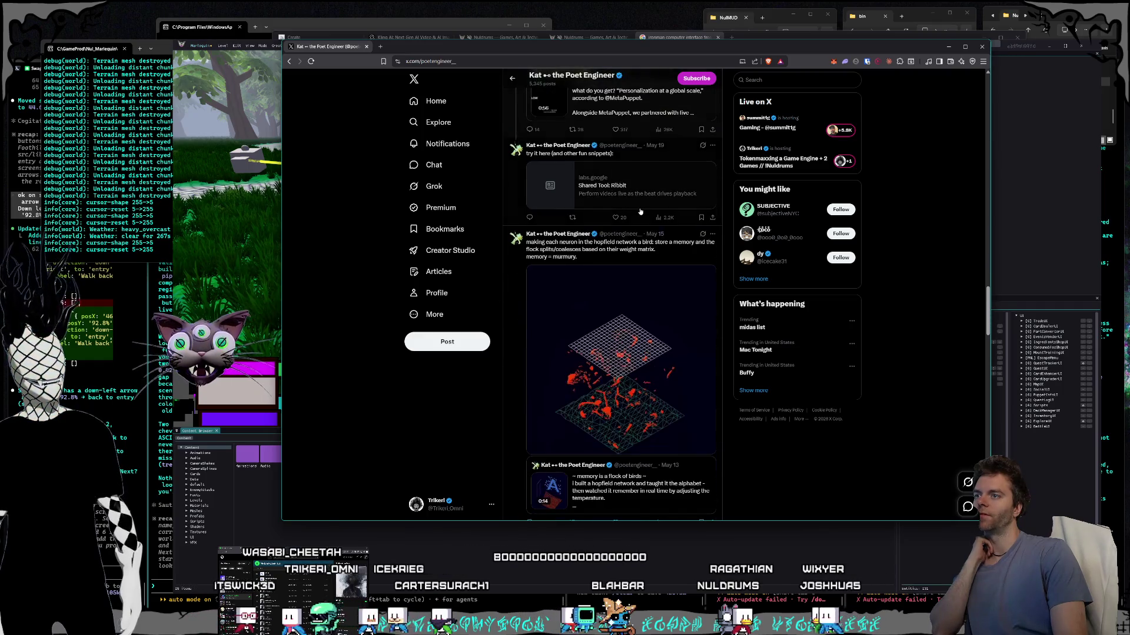
scroll(640, 212, down, 15)
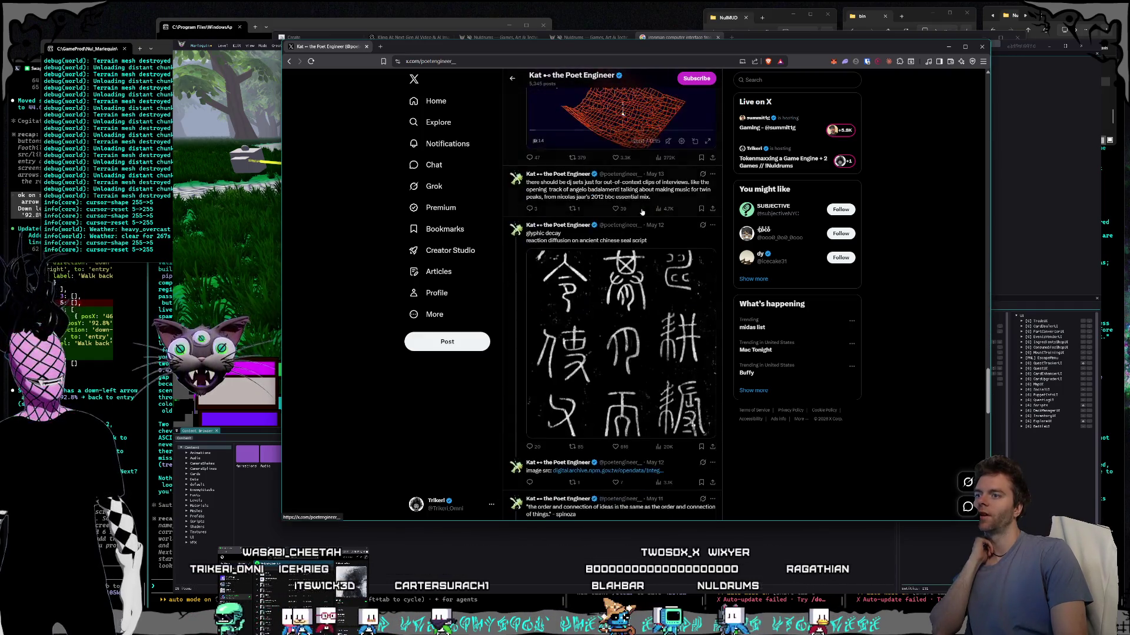
scroll(641, 213, down, 15)
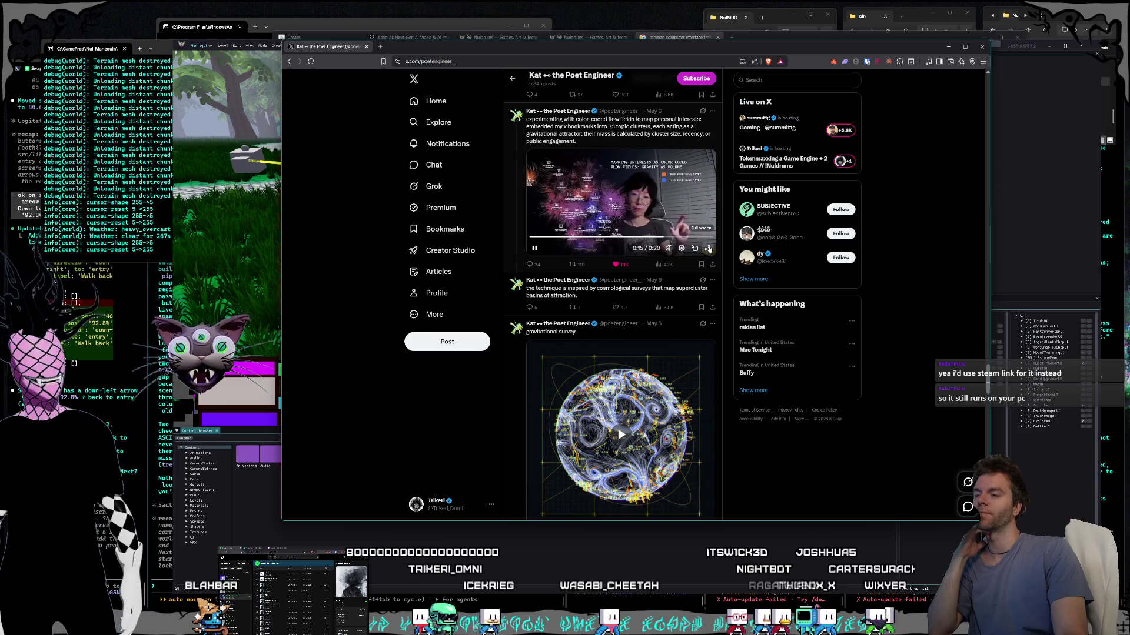
Step: Watch the colour-coded flow fields video full screen, then exit back to the profile
click(708, 248)
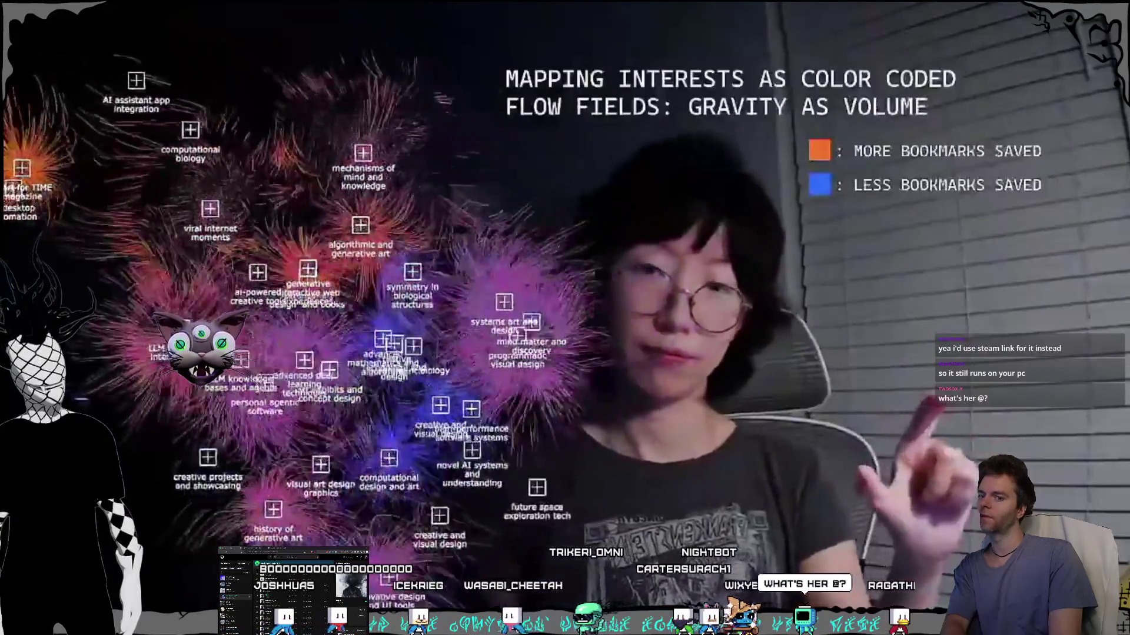
key(Escape)
scroll(536, 348, up, 15)
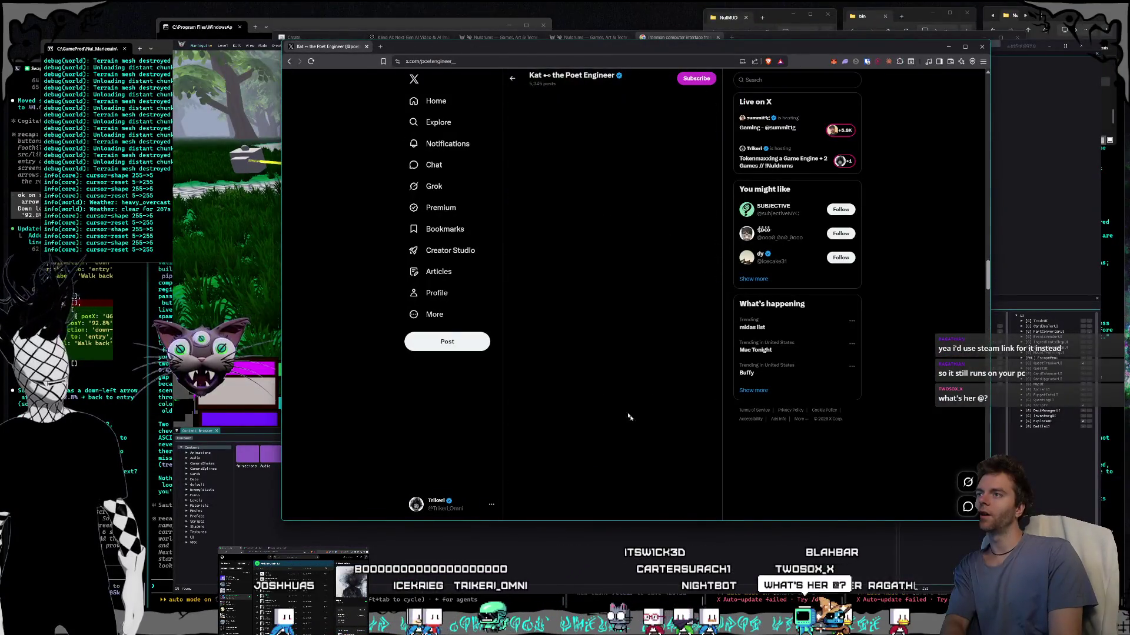
Step: Select and copy the artist's profile web address
scroll(640, 398, up, 10)
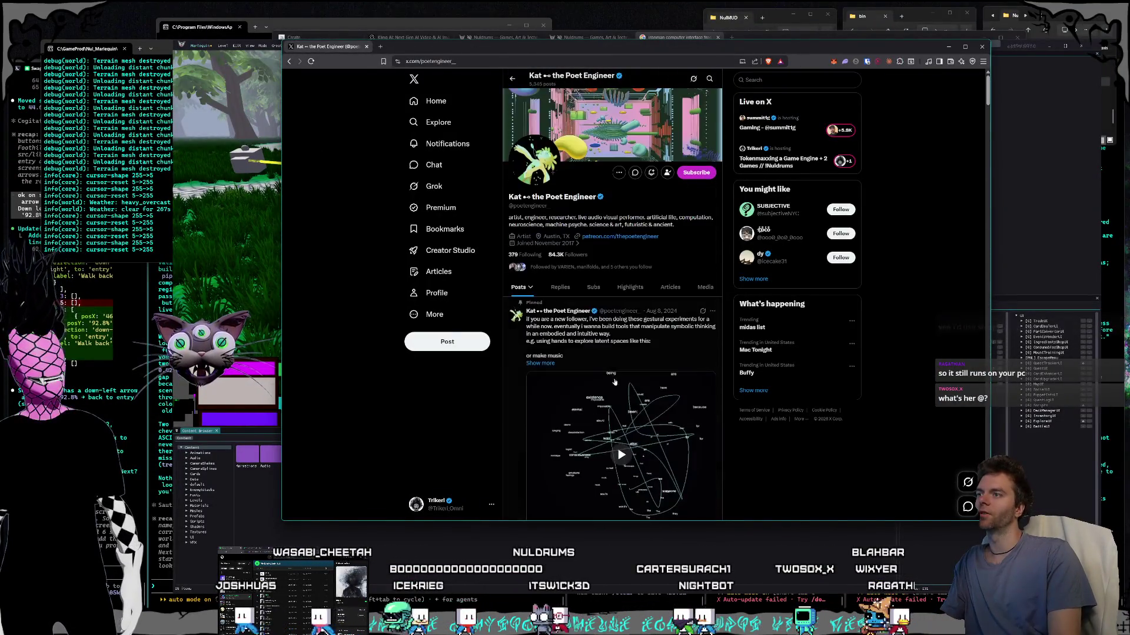
click(486, 64)
key(alt+Tab)
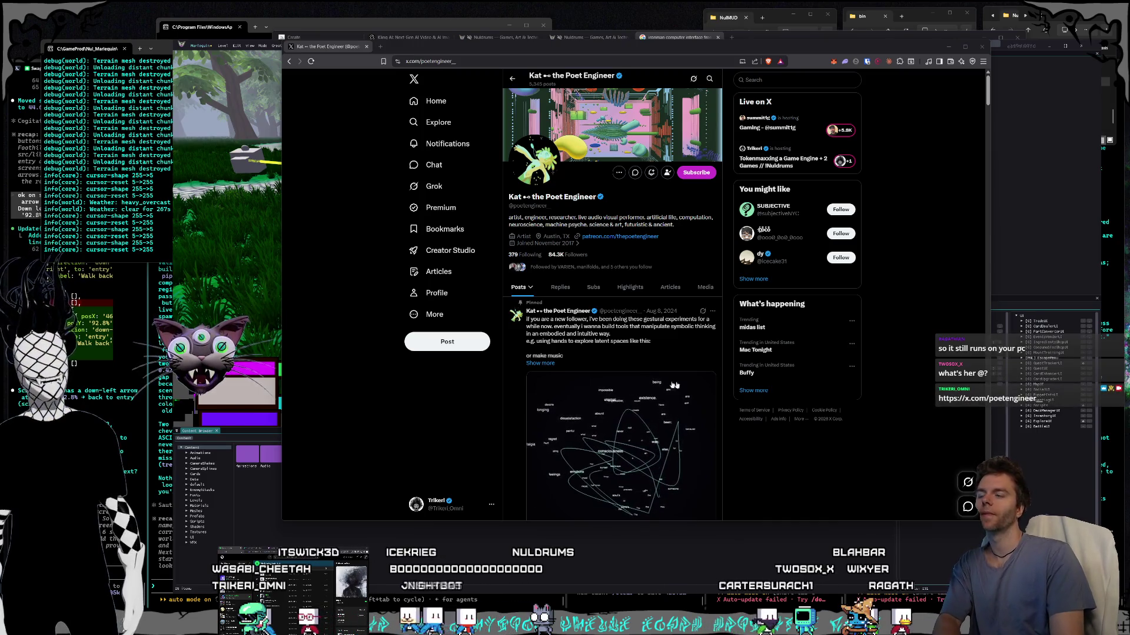
Step: Scroll to 'the stele' post and play its video full screen
scroll(681, 333, down, 2)
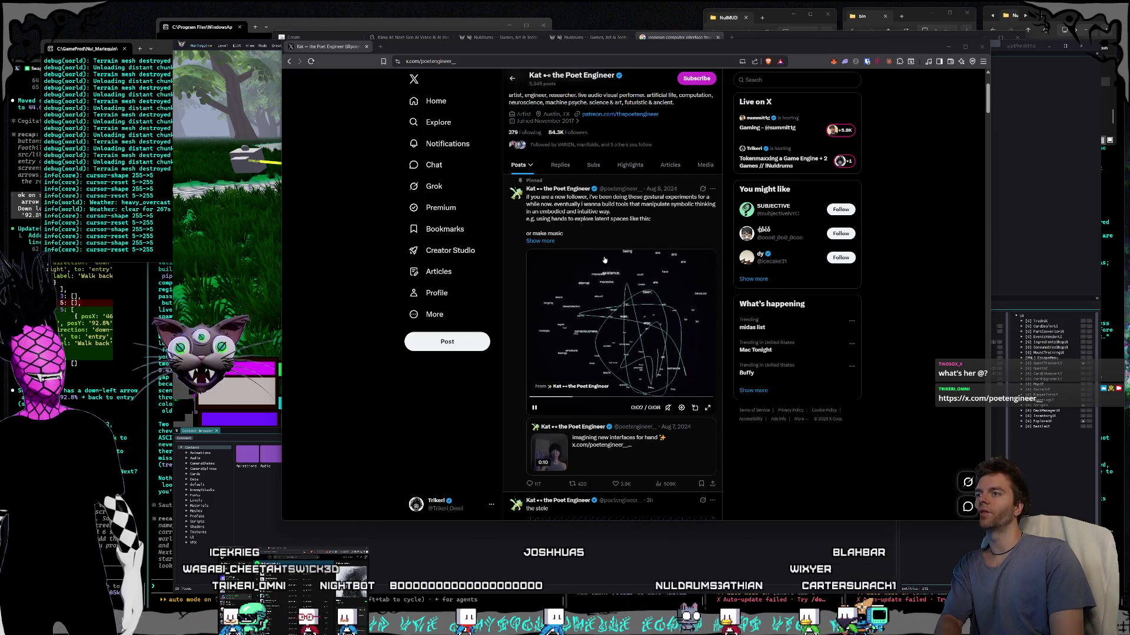
scroll(671, 283, up, 2)
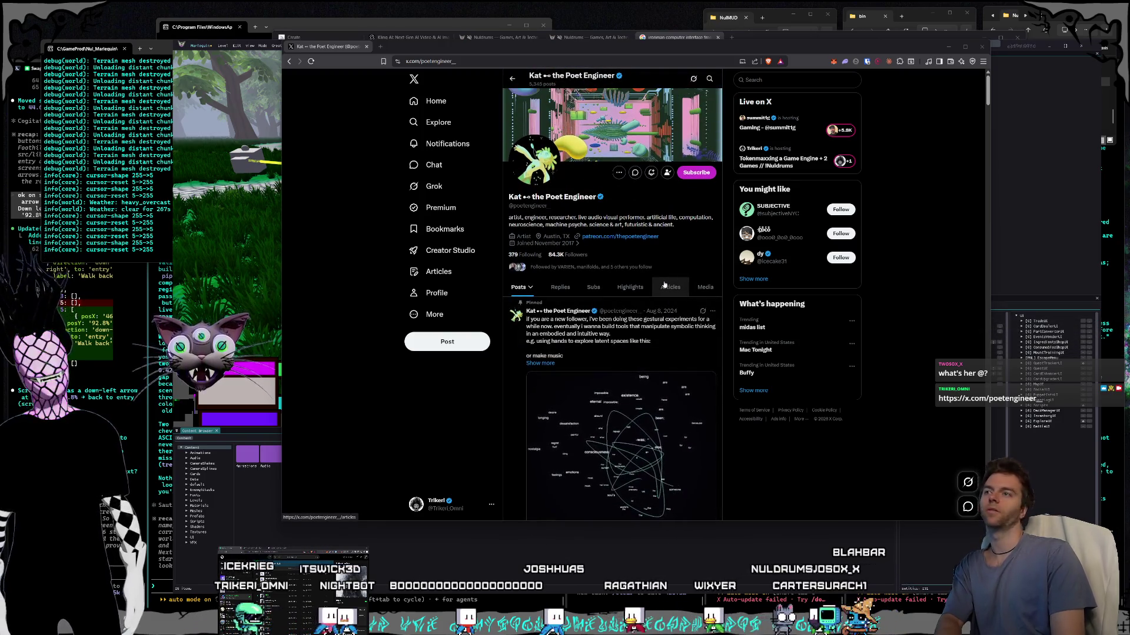
scroll(628, 304, down, 2)
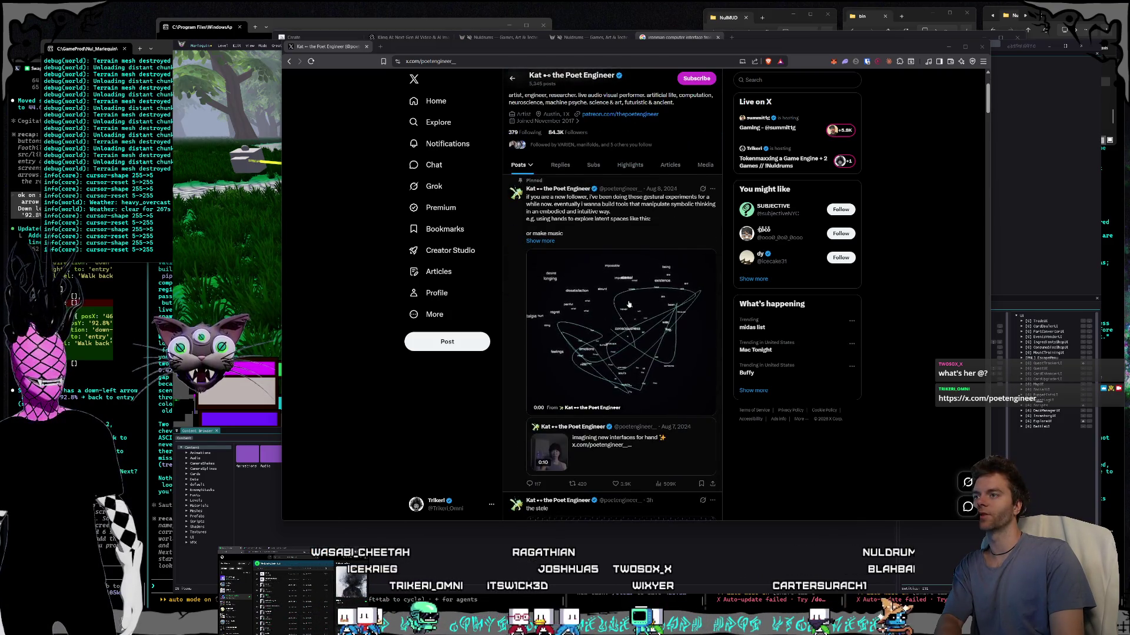
scroll(629, 303, down, 4)
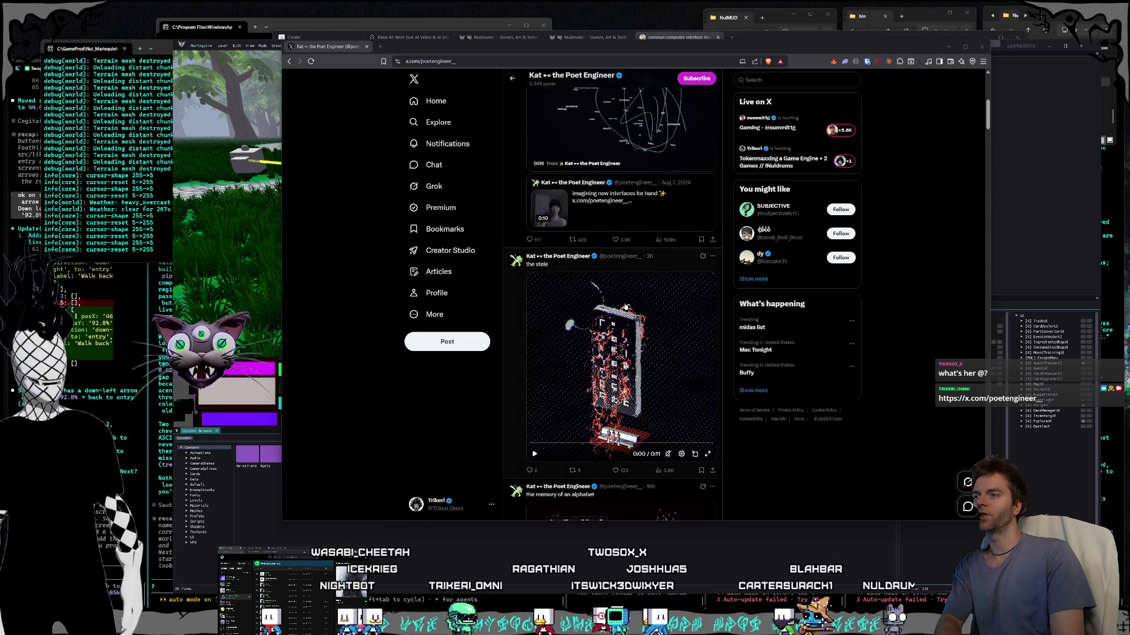
scroll(627, 307, down, 1)
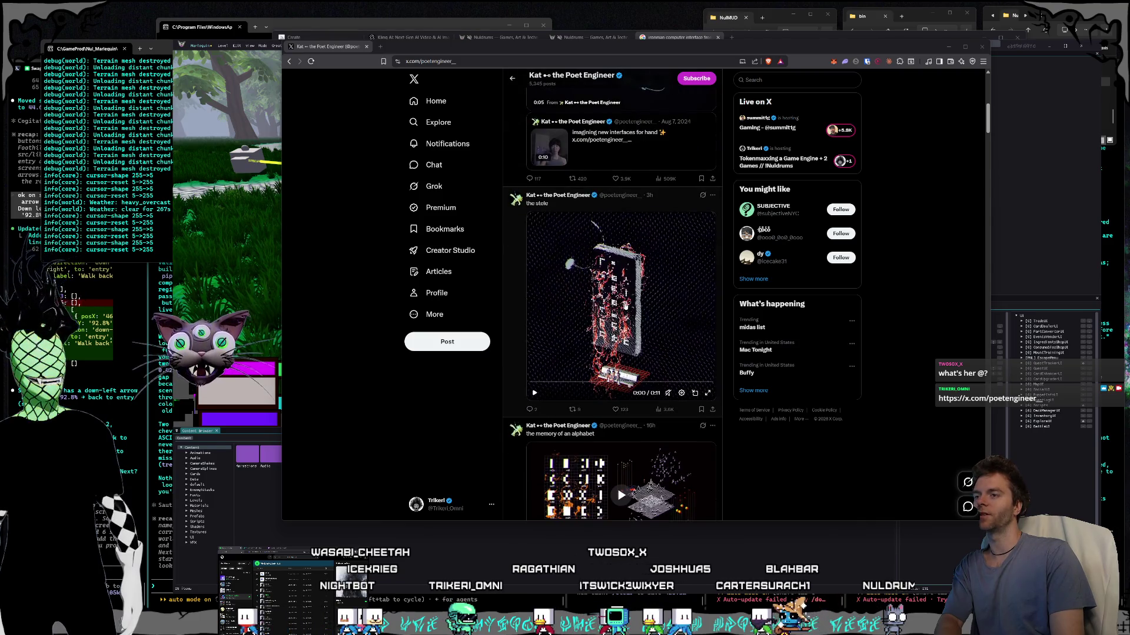
click(706, 393)
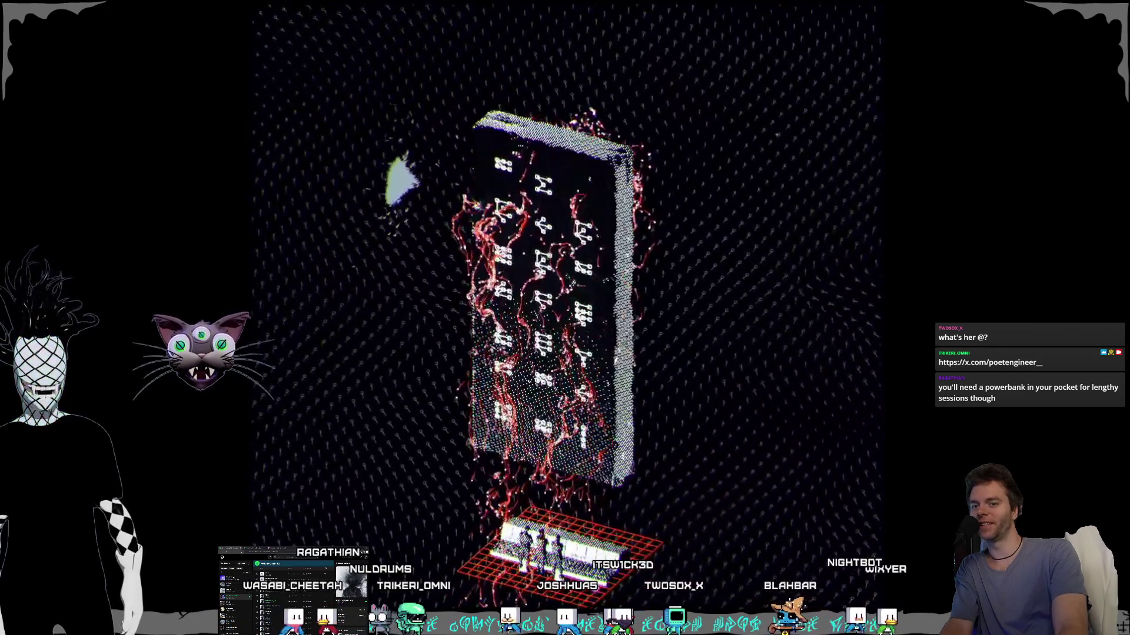
Step: Leave the full-screen stele video and return to the artist's profile feed
key(Escape)
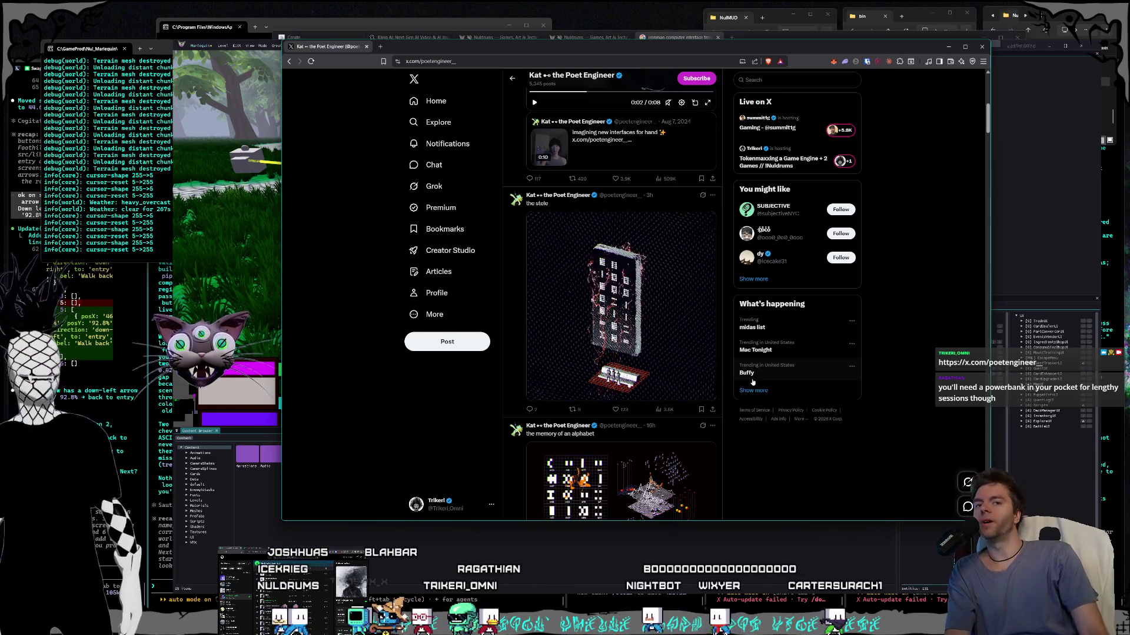
click(381, 47)
text(immers)
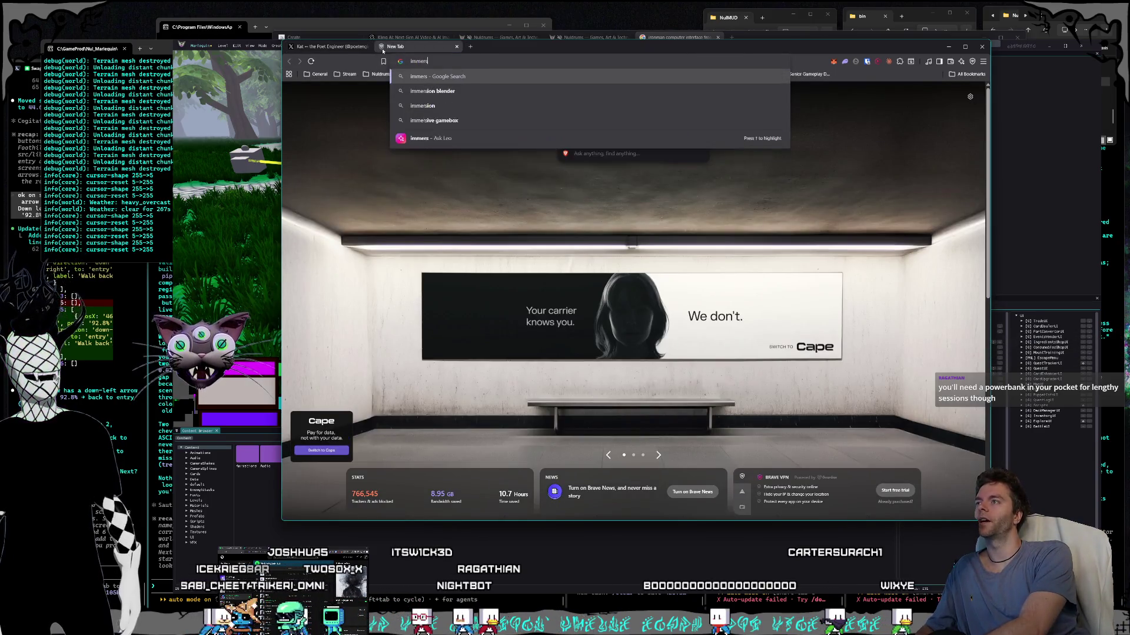
text(ed)
key(Return)
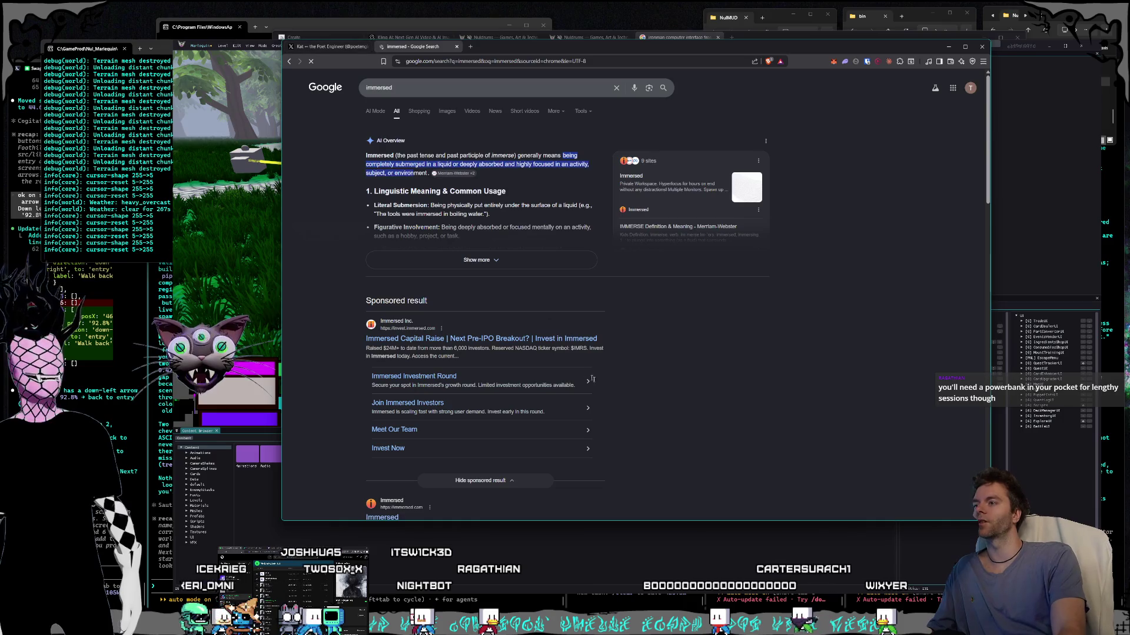
click(497, 344)
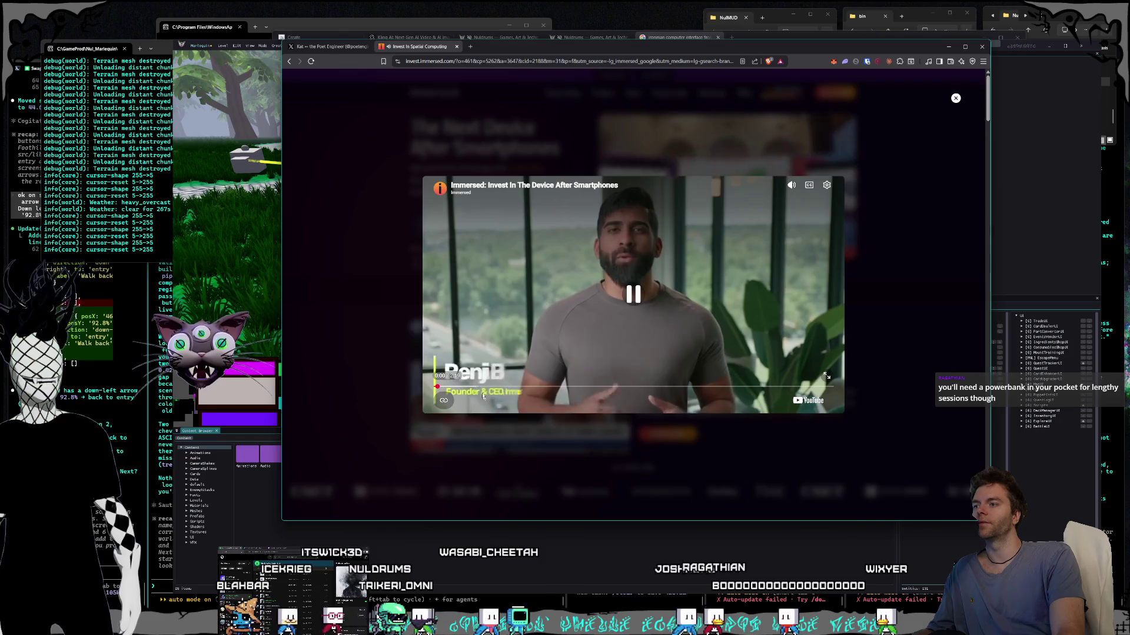
click(465, 387)
drag(465, 388, 493, 389)
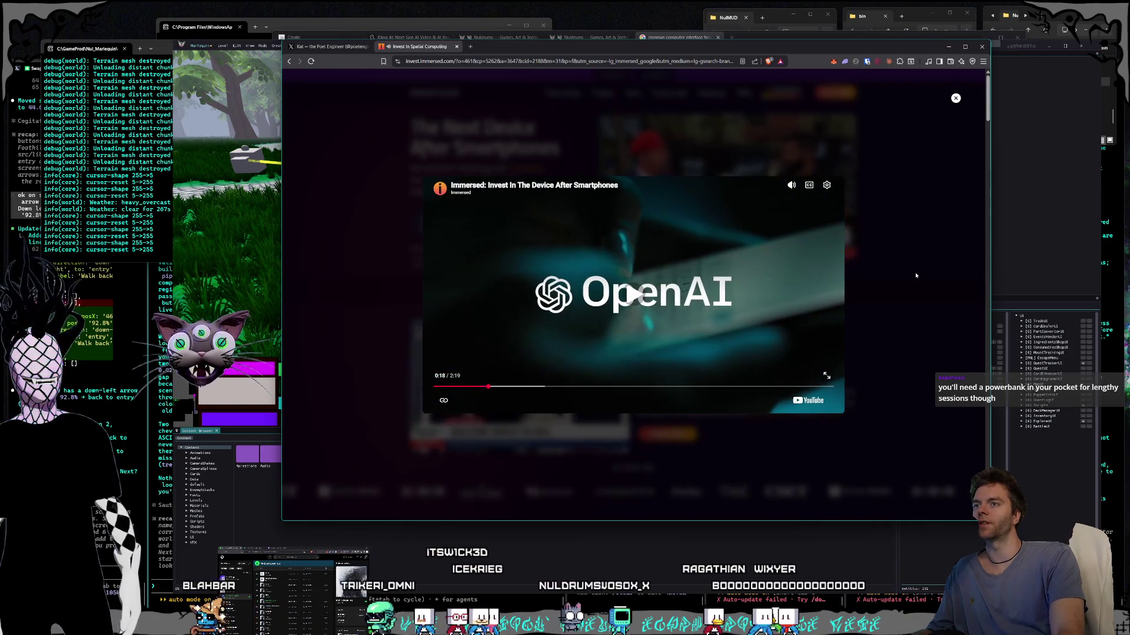
click(955, 98)
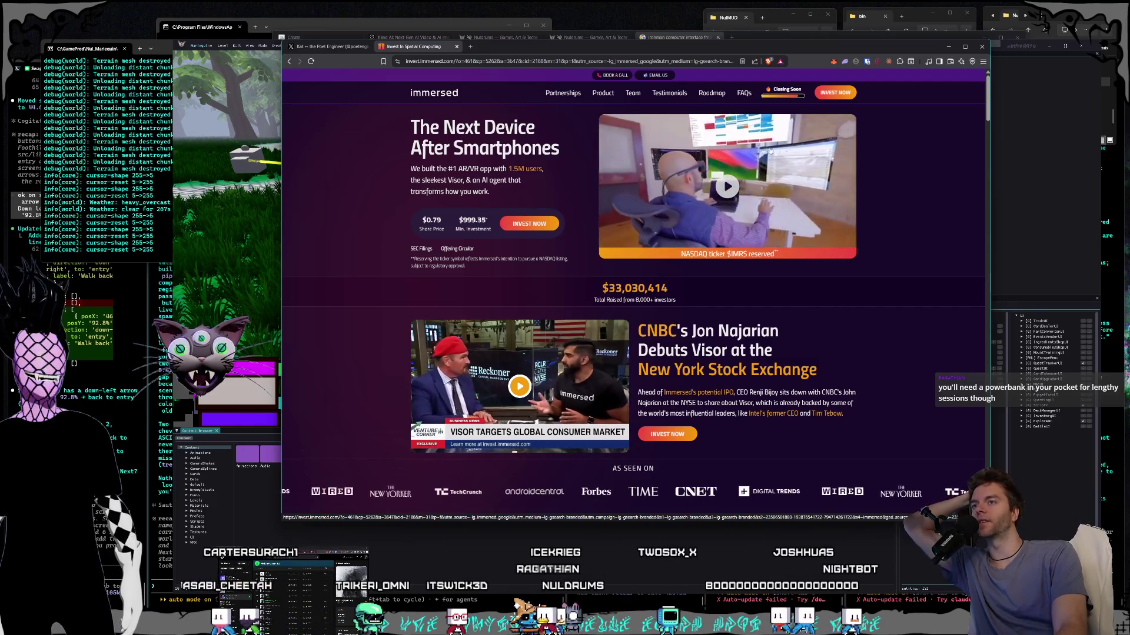
click(327, 47)
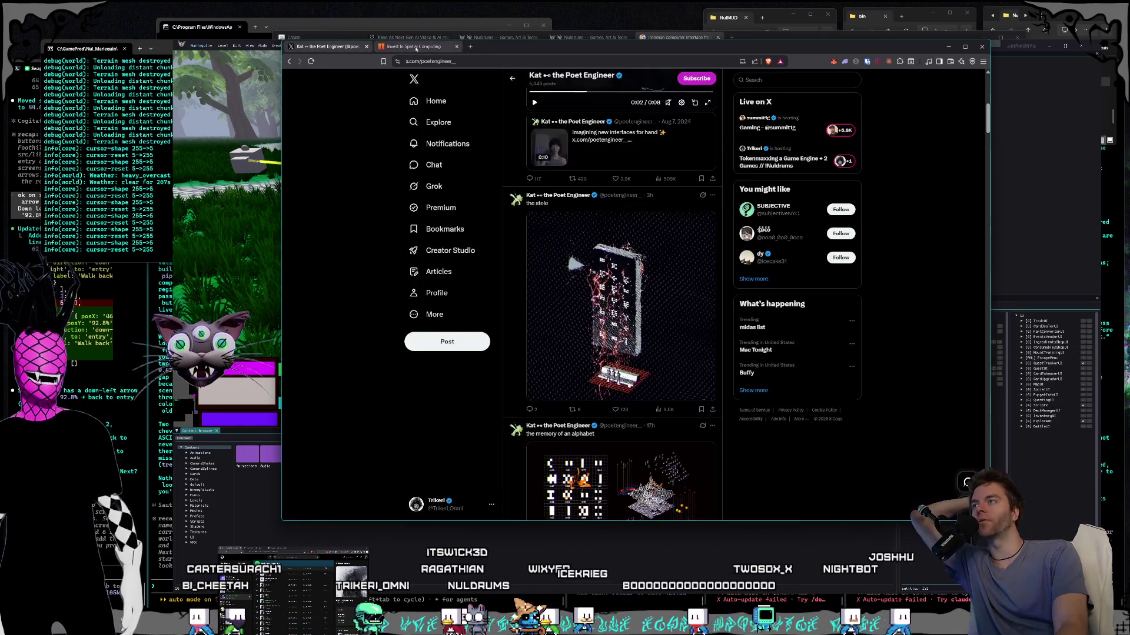
middle_click(419, 47)
drag(486, 44, 492, 52)
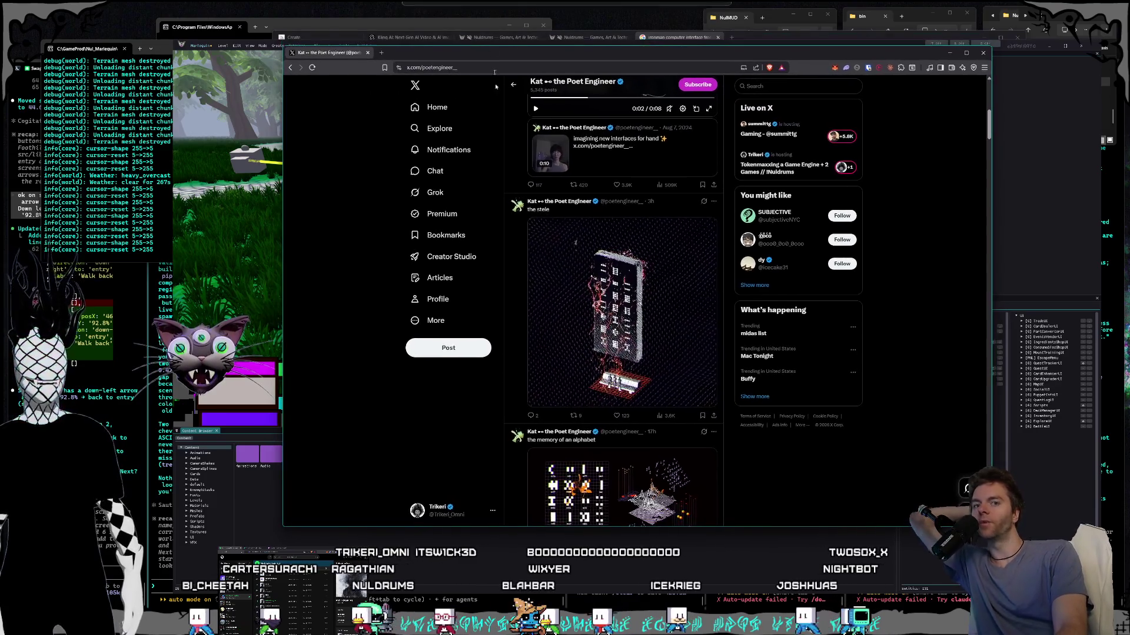
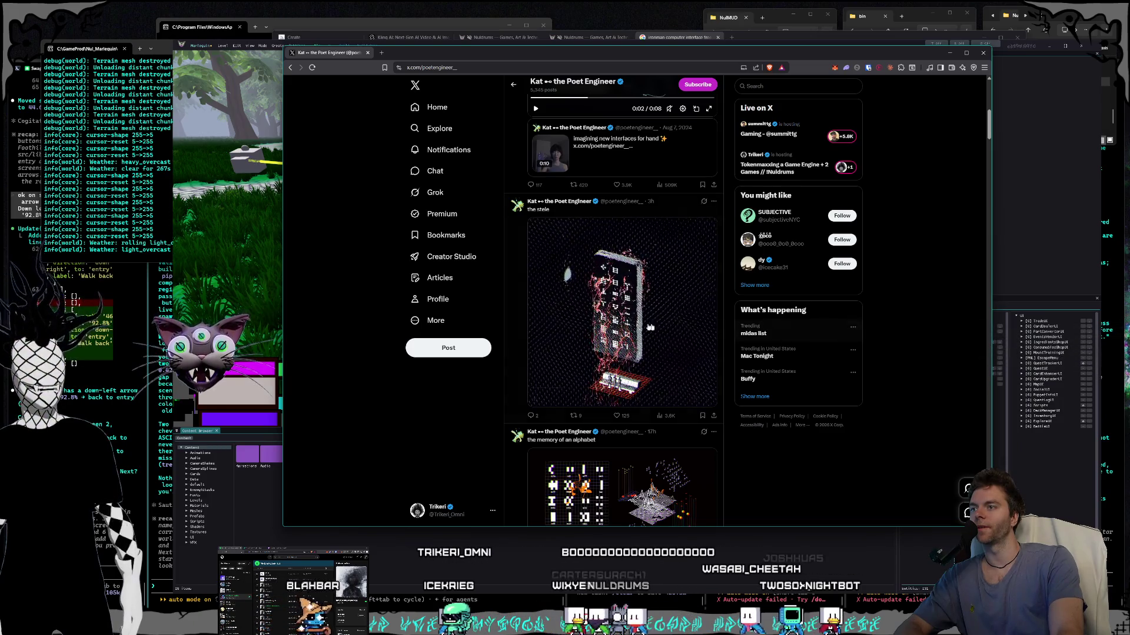
Step: Watch the alphabet memory video full screen, then return to the profile timeline
scroll(669, 352, down, 4)
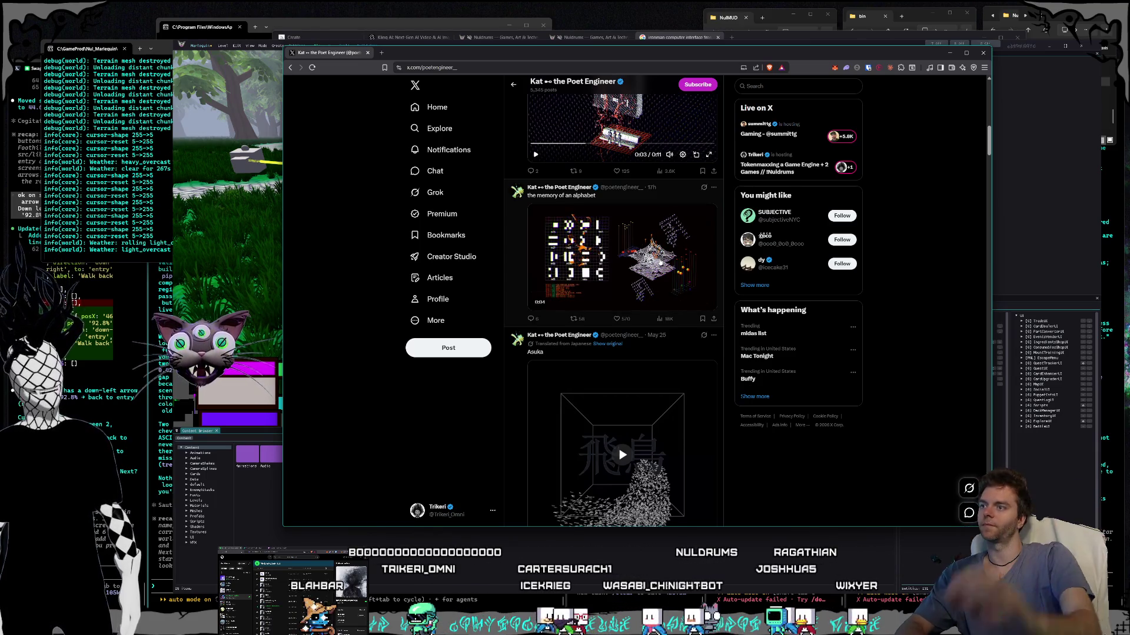
click(708, 303)
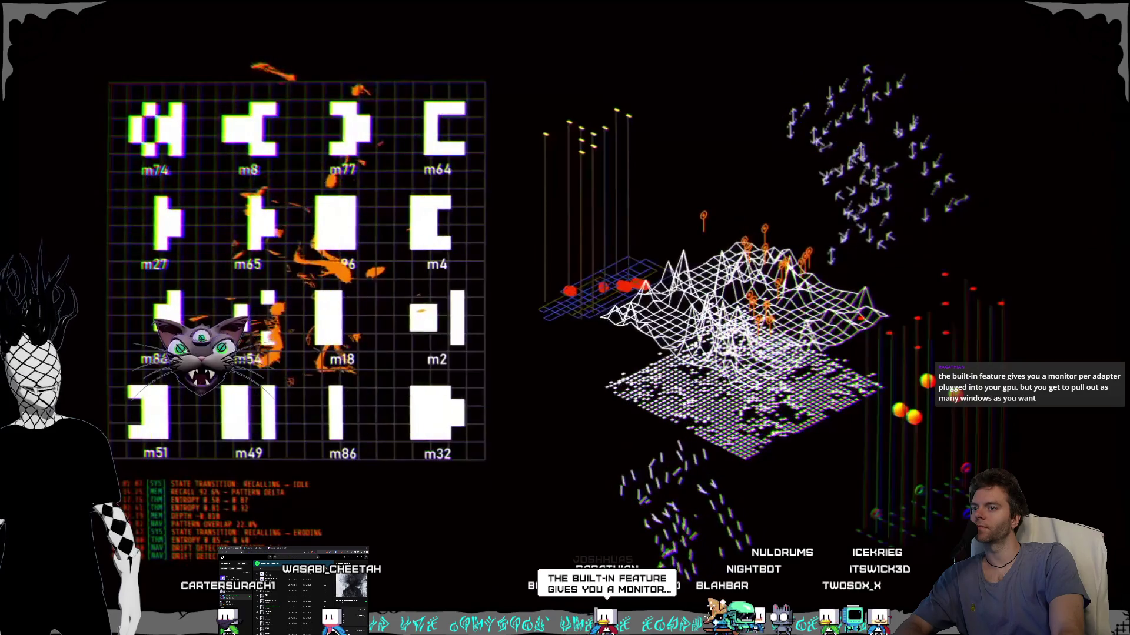
key(Escape)
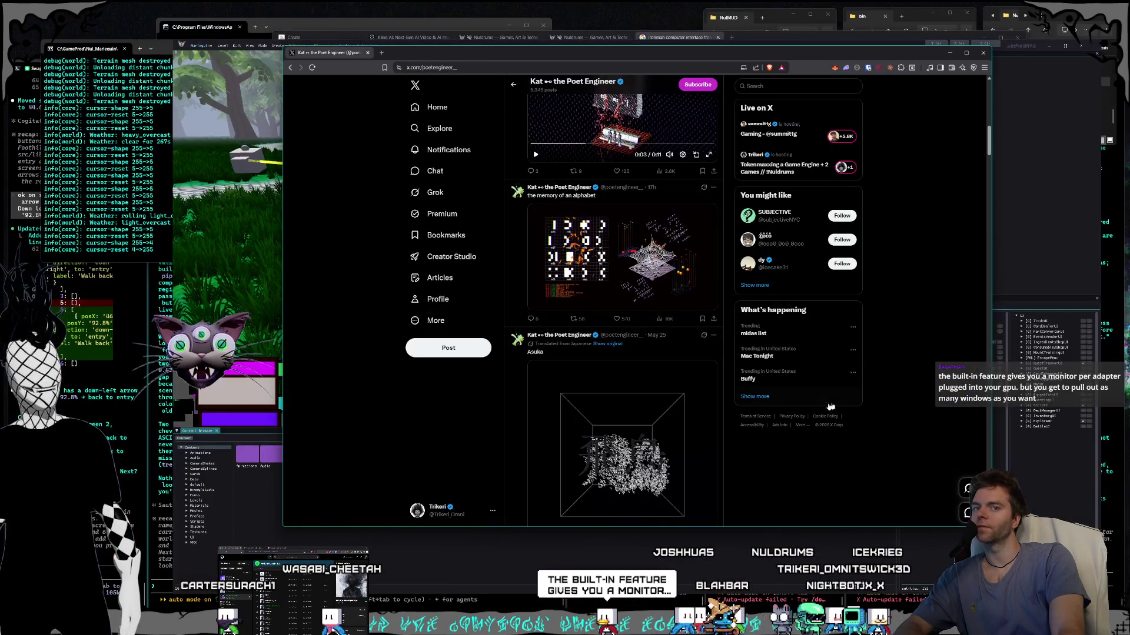
Step: Scroll down to the noösphere sphere post and play its video full screen
scroll(622, 375, down, 2)
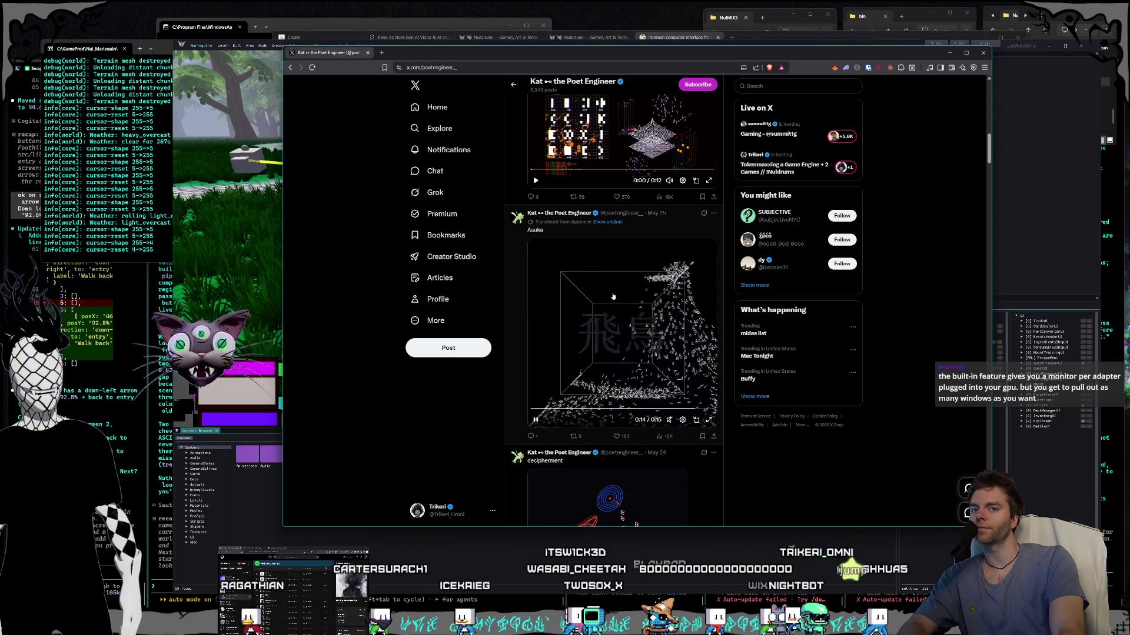
scroll(612, 296, down, 1)
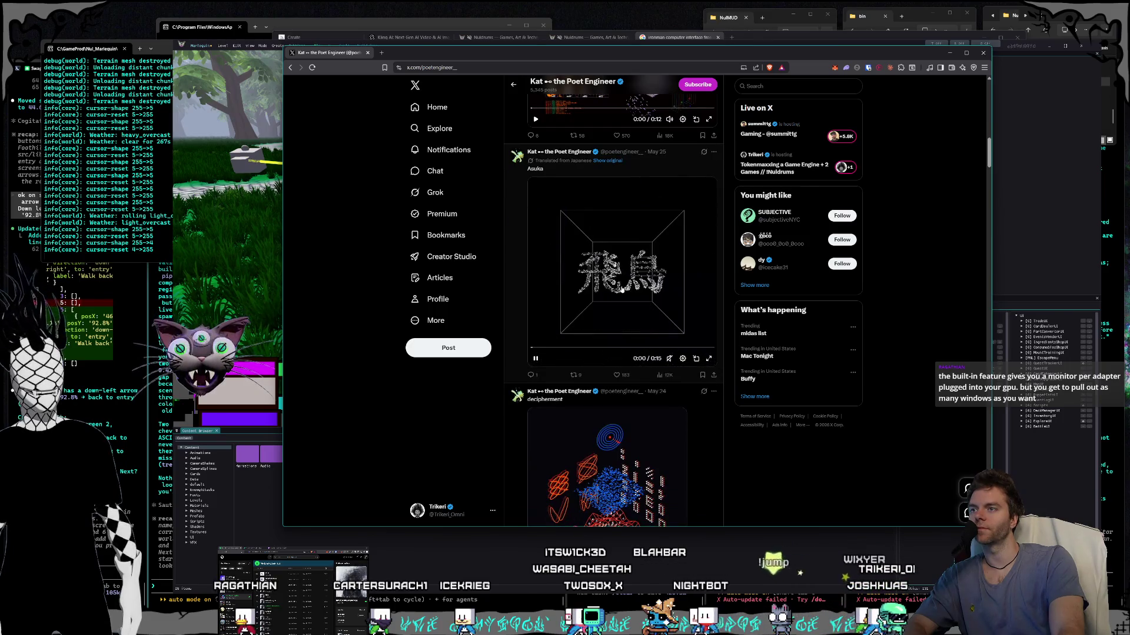
scroll(622, 289, down, 3)
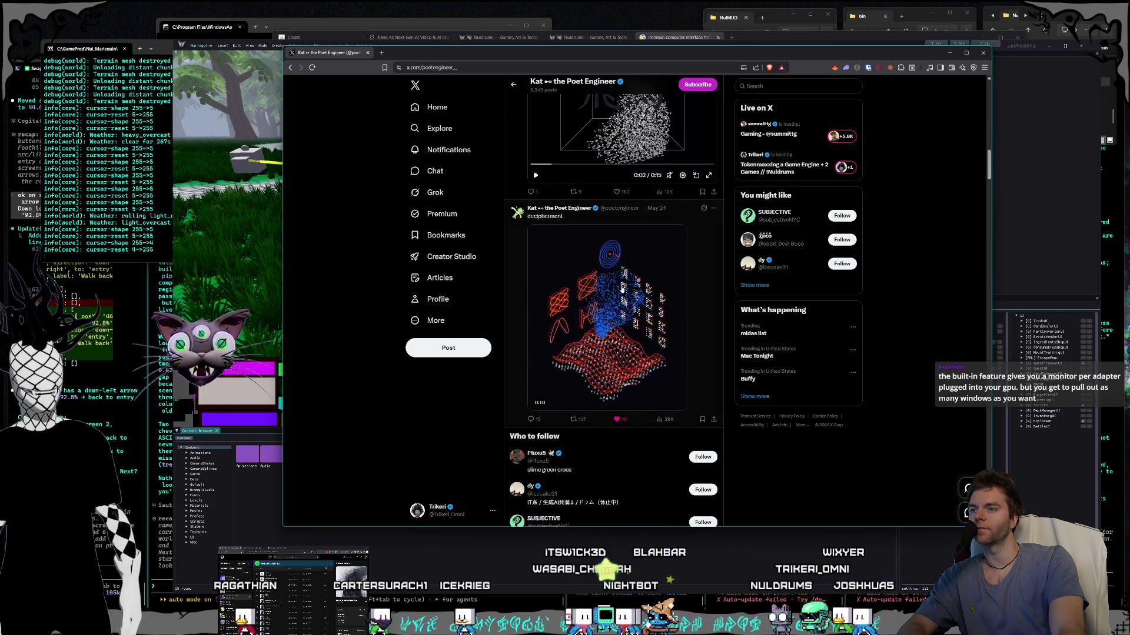
scroll(624, 289, down, 7)
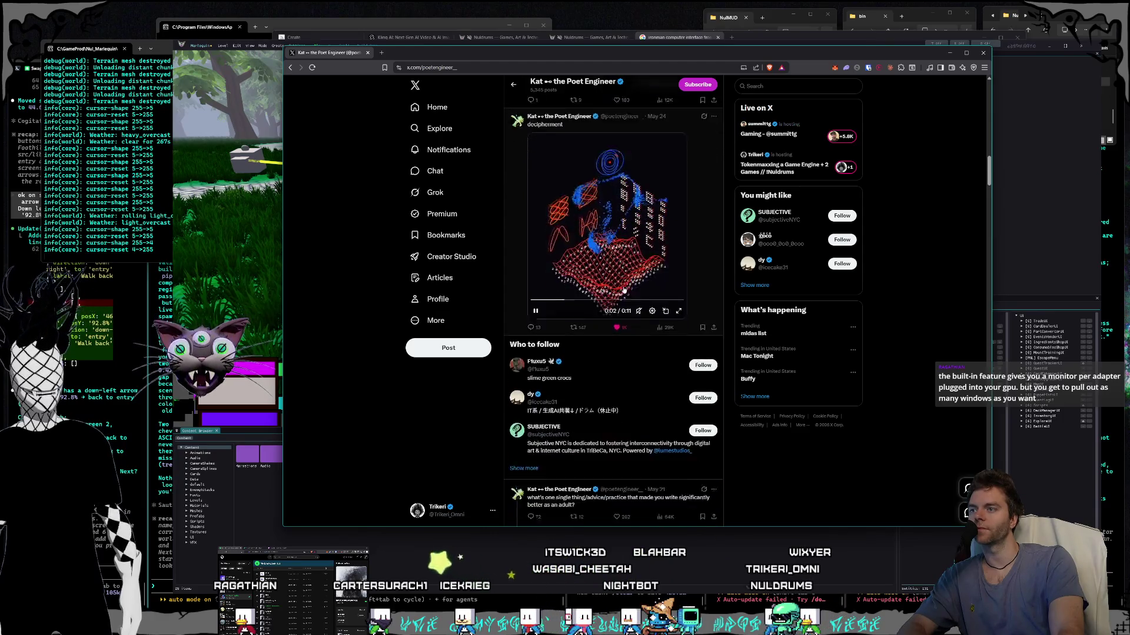
scroll(625, 291, down, 4)
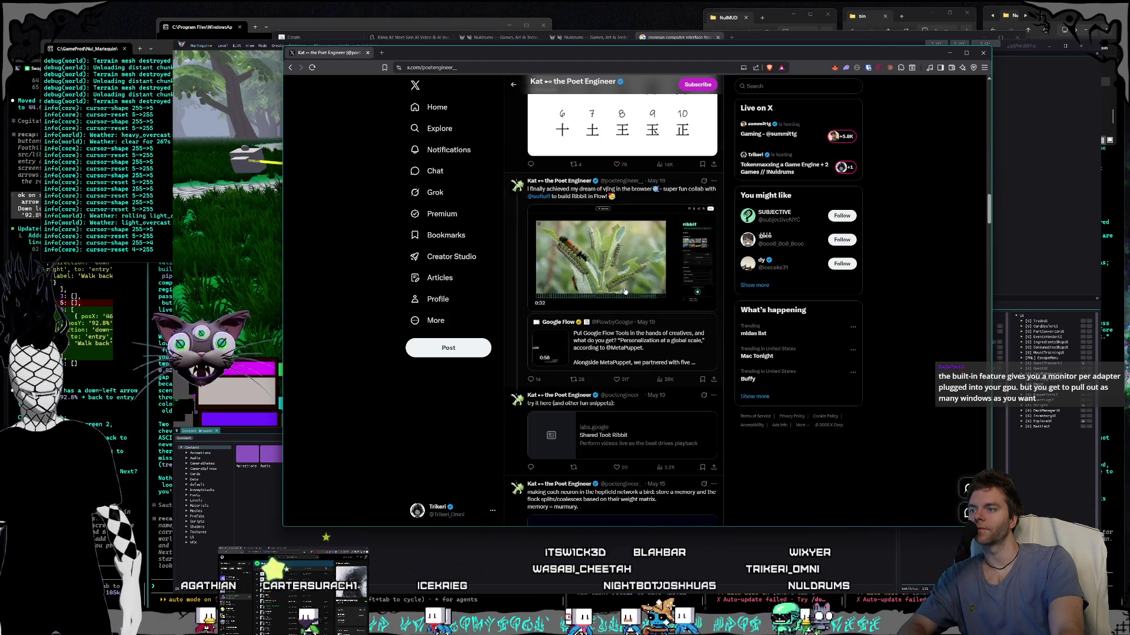
scroll(625, 292, down, 6)
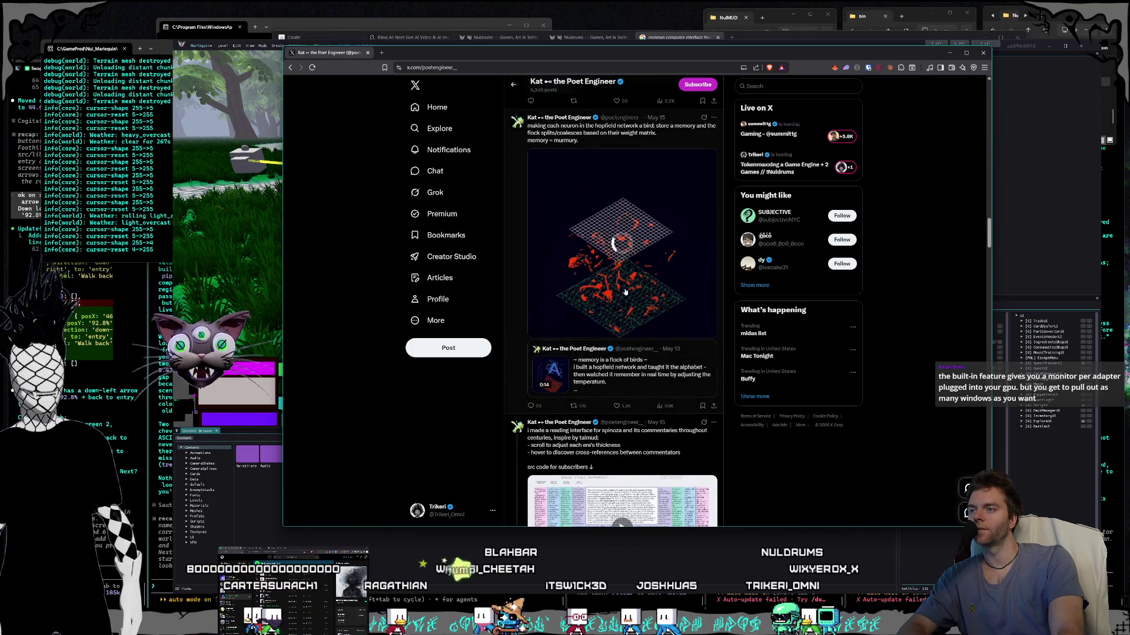
scroll(630, 288, down, 1)
scroll(630, 288, down, 9)
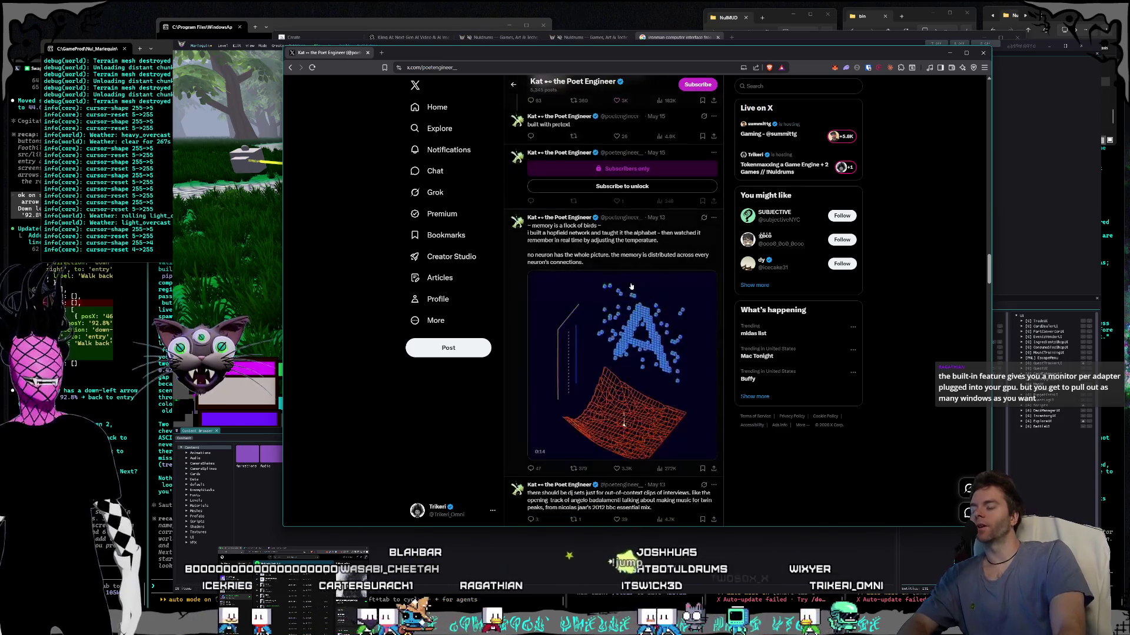
scroll(711, 235, down, 14)
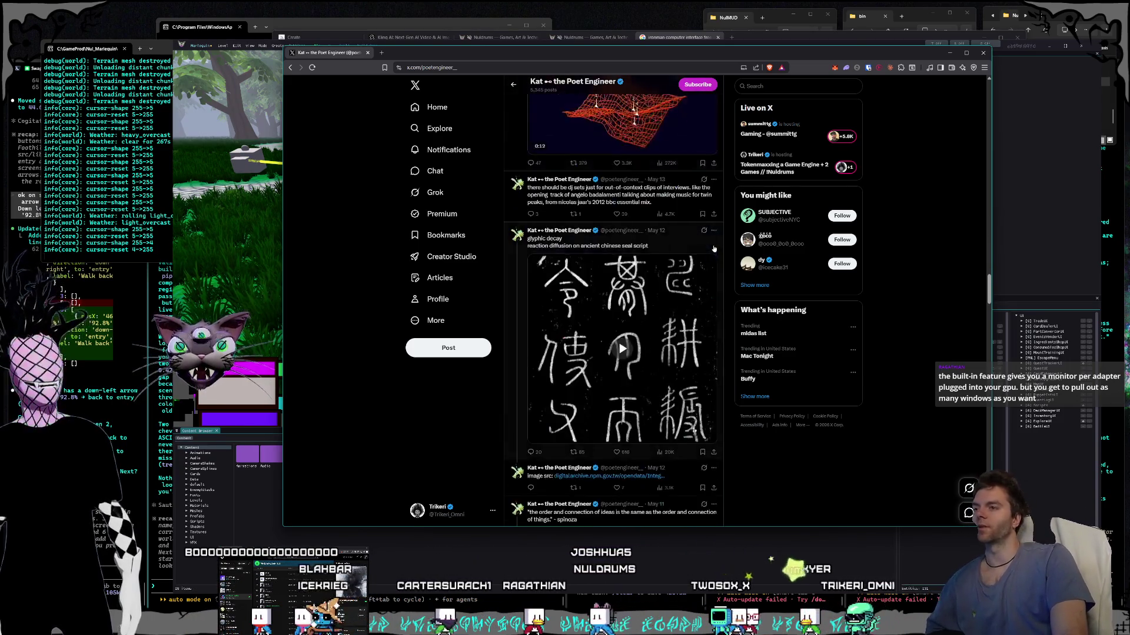
scroll(709, 249, down, 15)
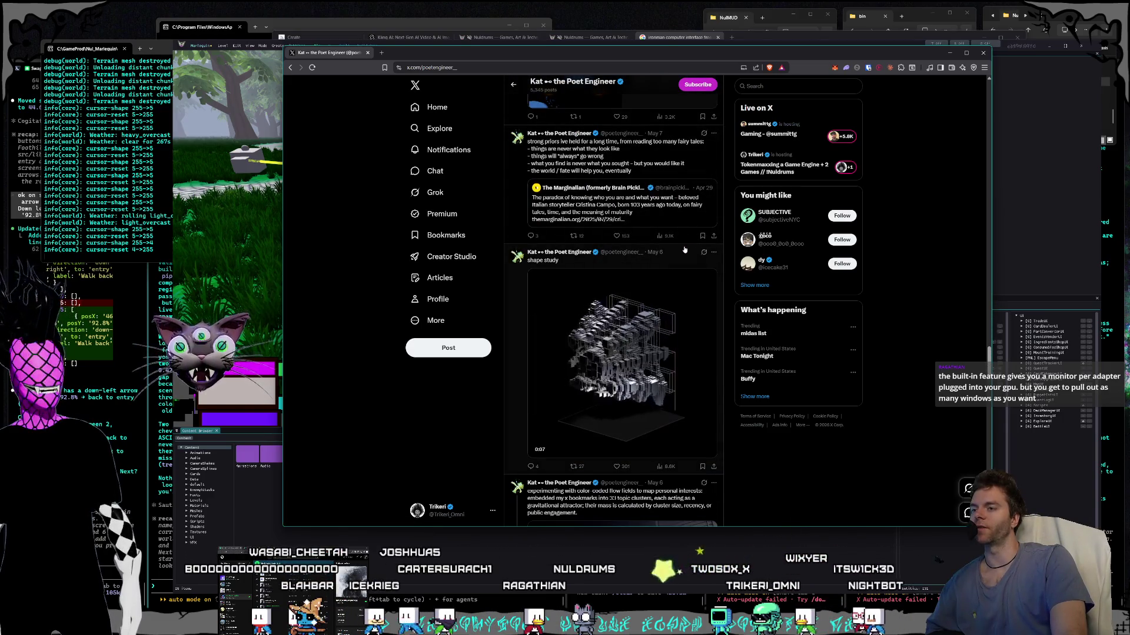
scroll(685, 250, down, 2)
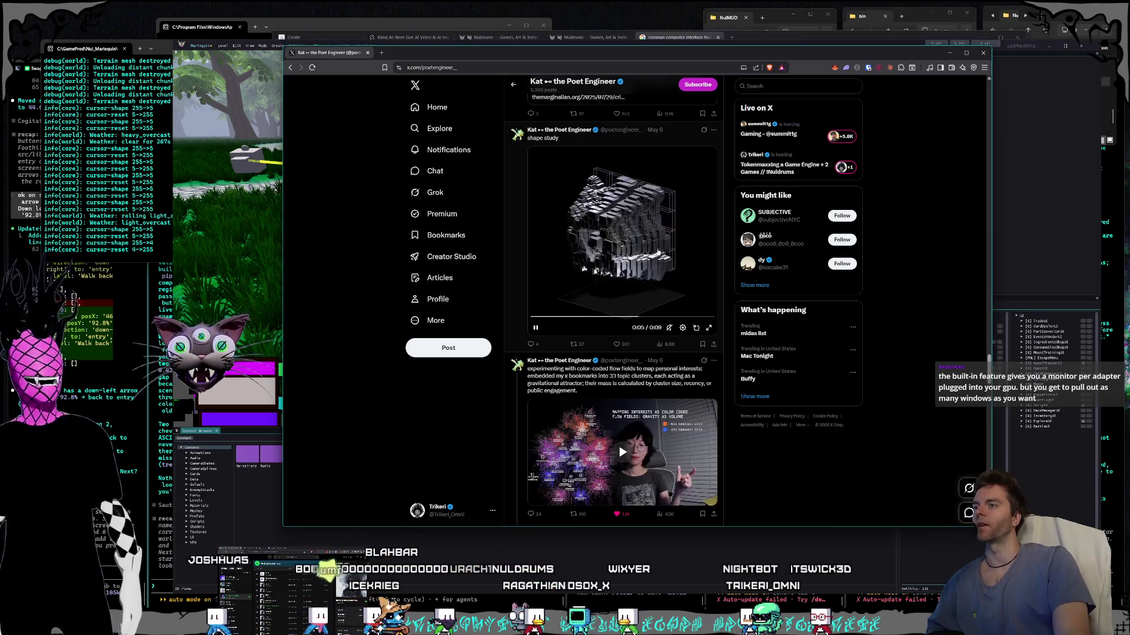
scroll(677, 253, down, 4)
scroll(657, 248, down, 5)
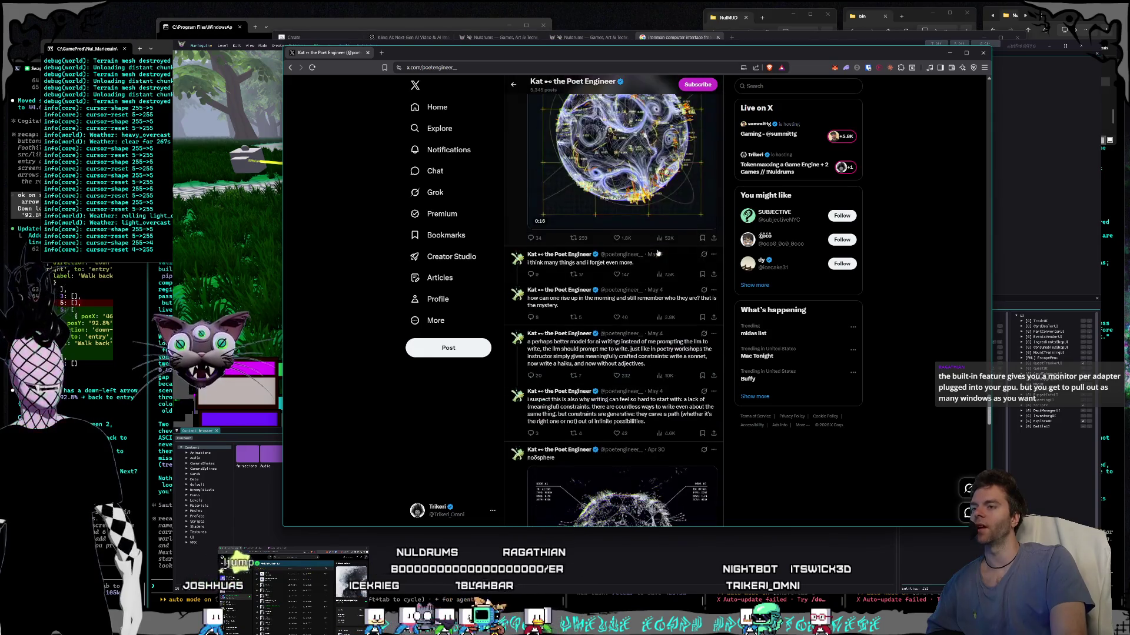
scroll(618, 267, up, 2)
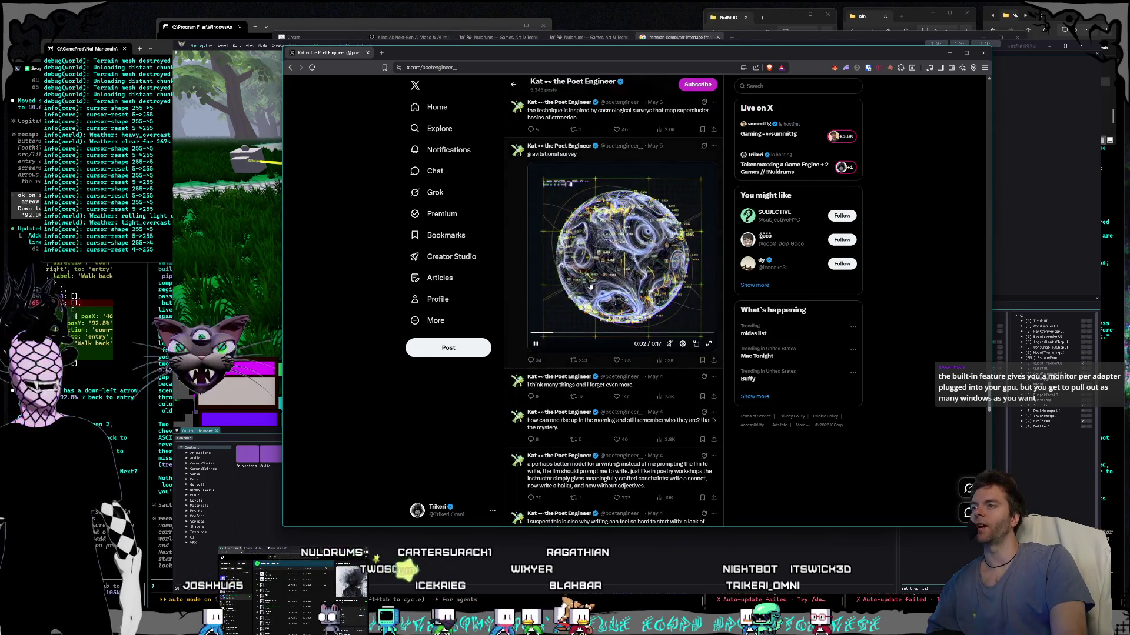
scroll(921, 234, down, 5)
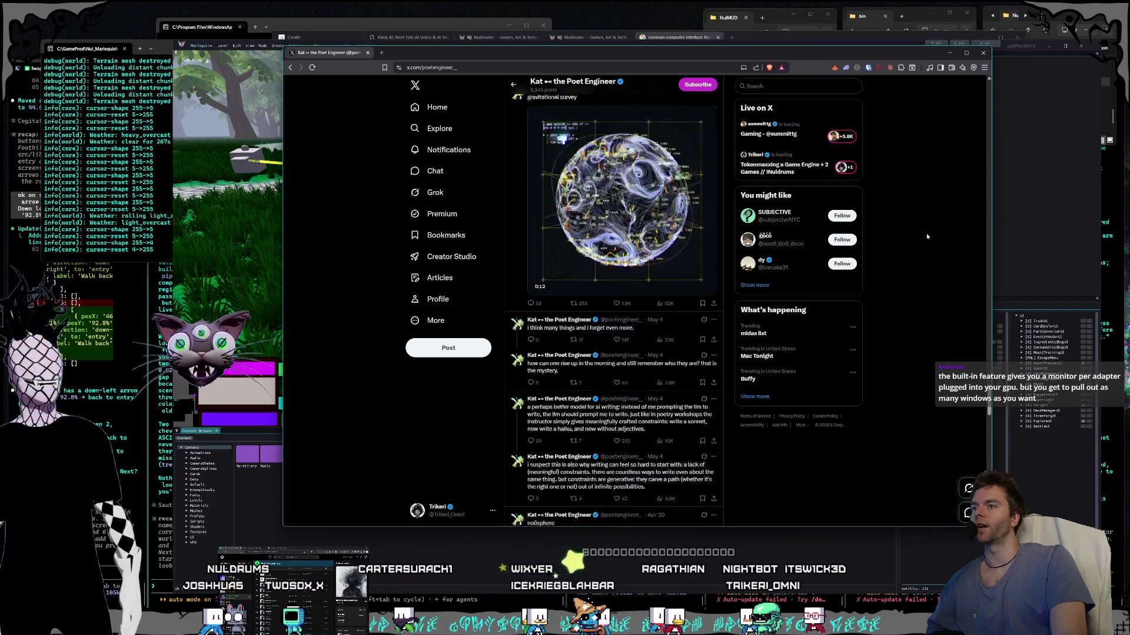
scroll(917, 234, down, 1)
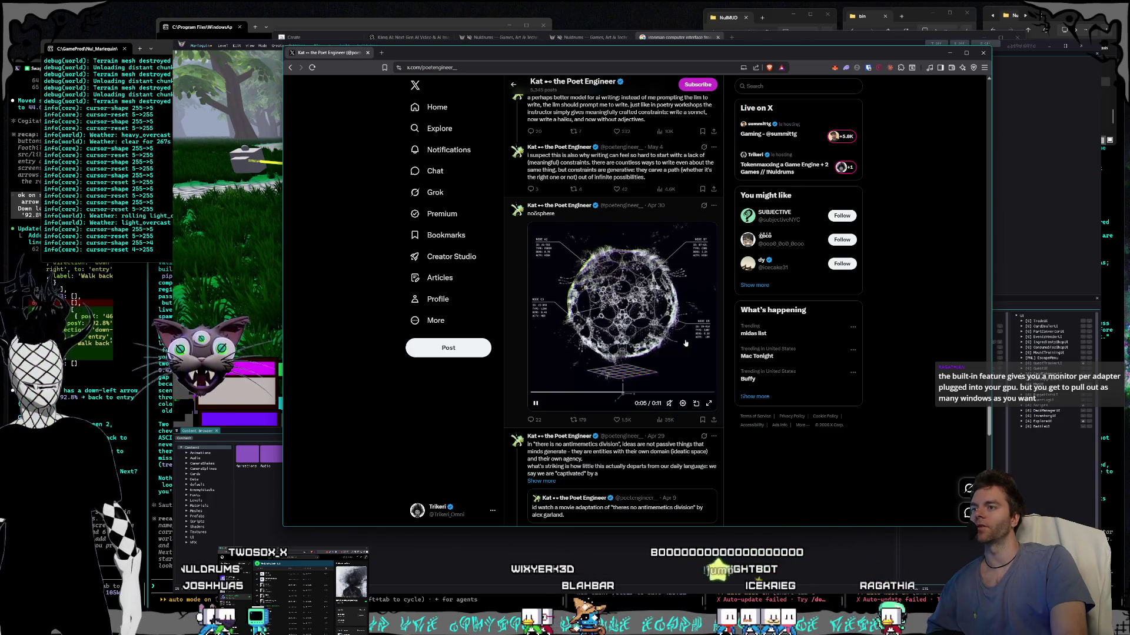
click(707, 405)
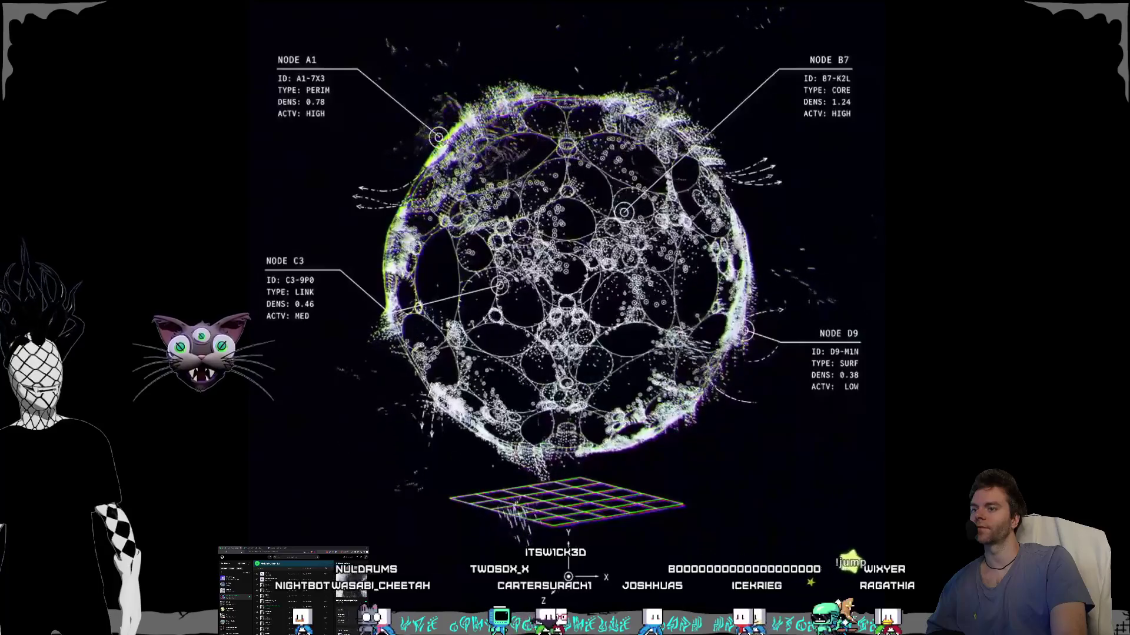
Step: Exit the full-screen noösphere video back to its post on the profile
key(Escape)
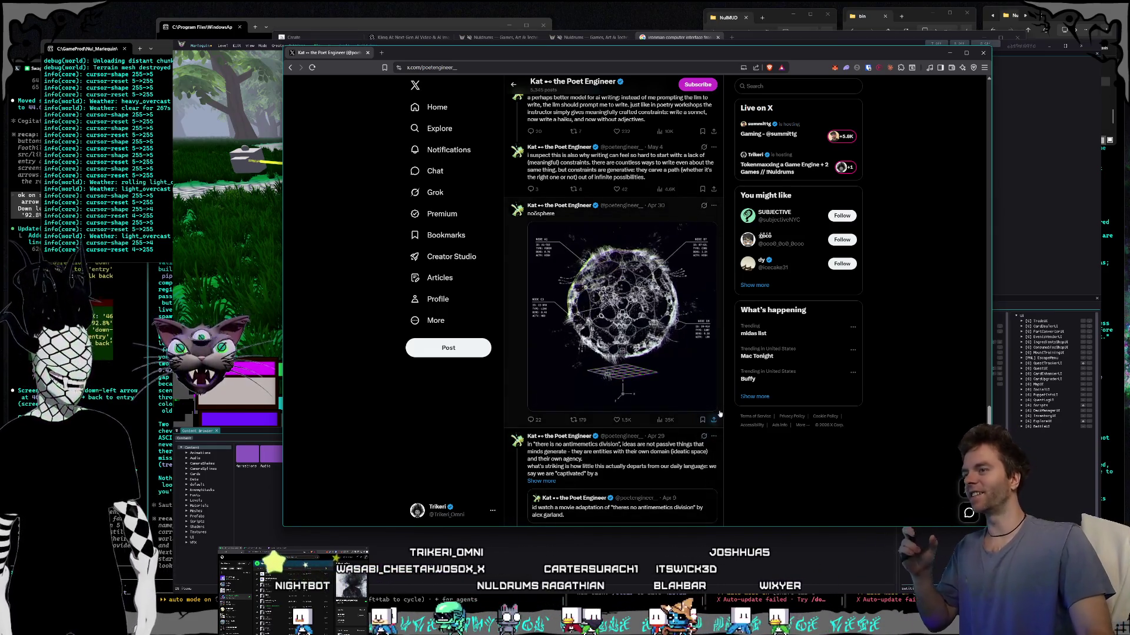
Step: Scroll further down the timeline and watch an embedded video full screen
scroll(773, 464, down, 2)
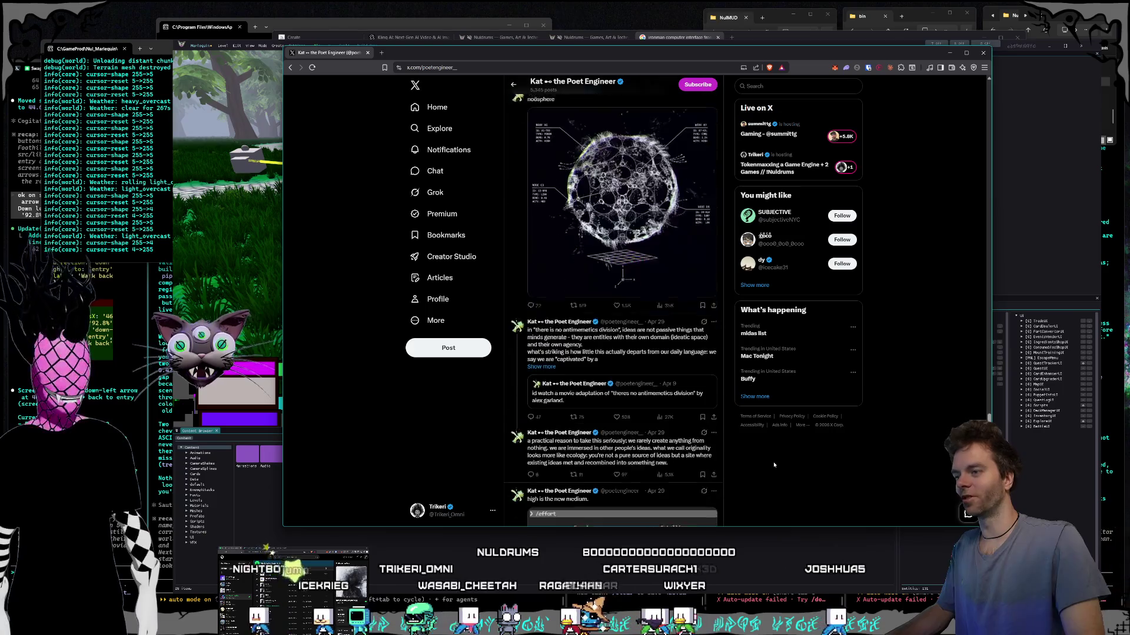
scroll(773, 464, down, 7)
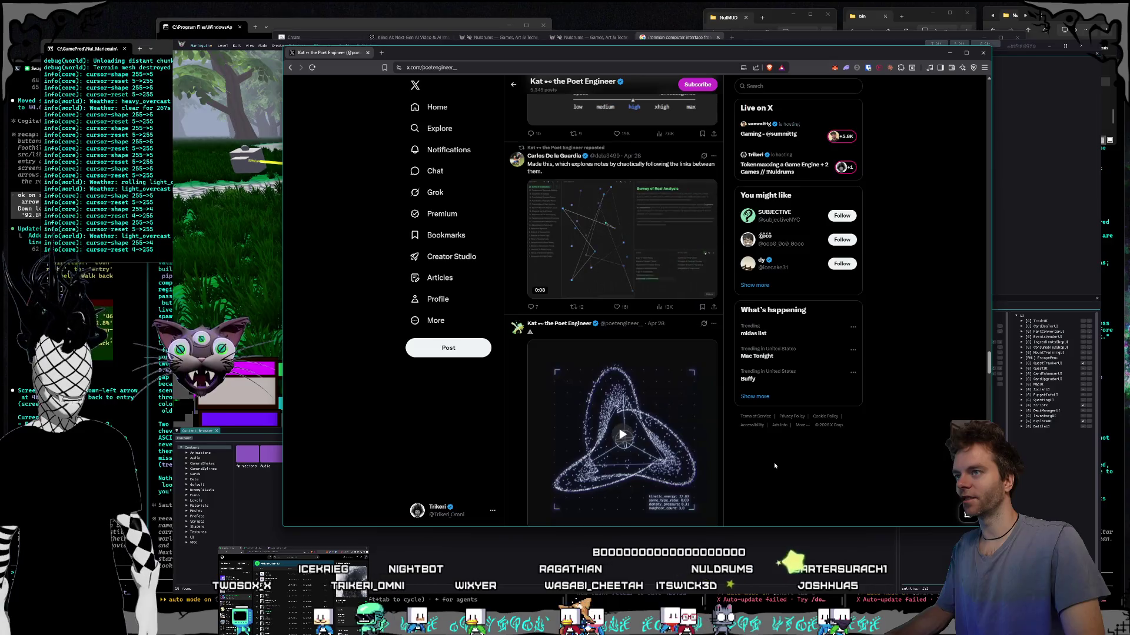
scroll(775, 465, down, 1)
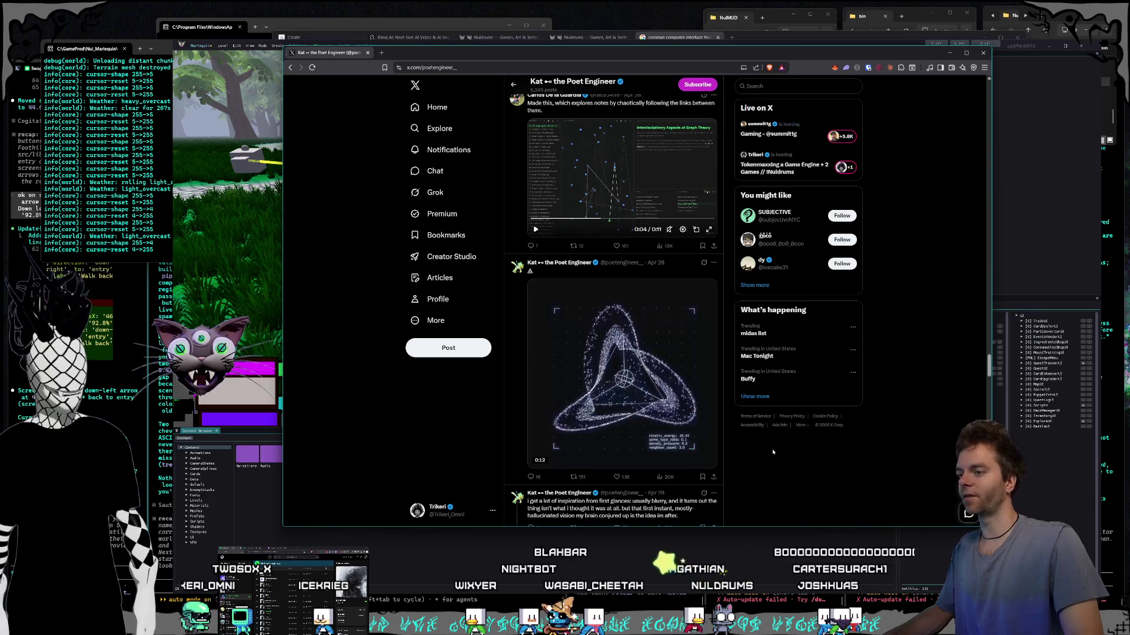
scroll(772, 452, down, 4)
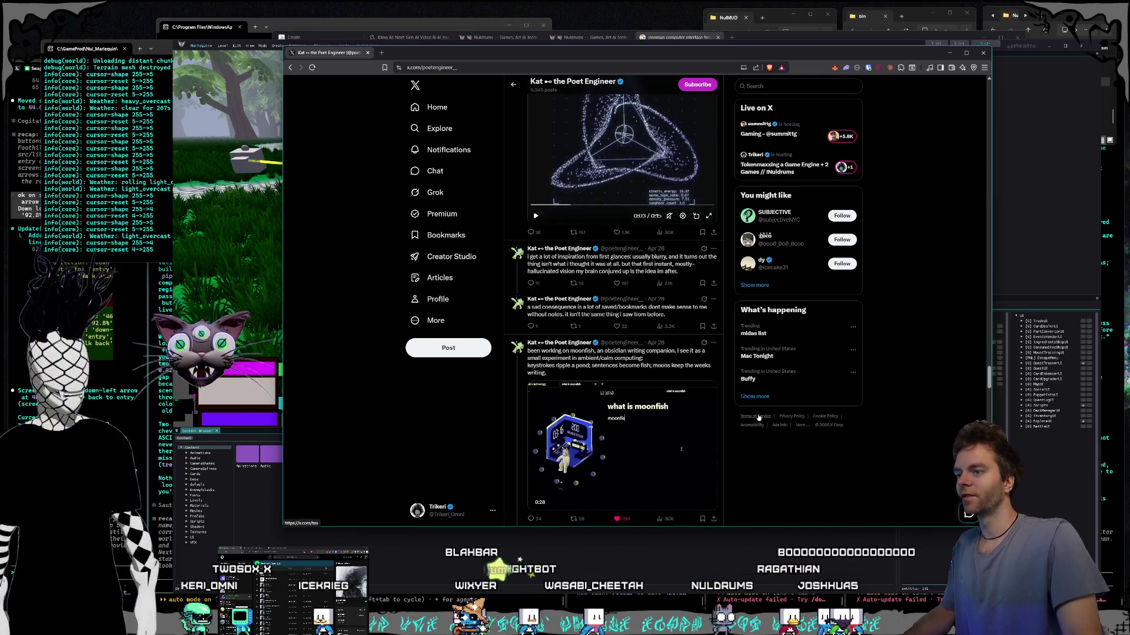
scroll(758, 417, down, 2)
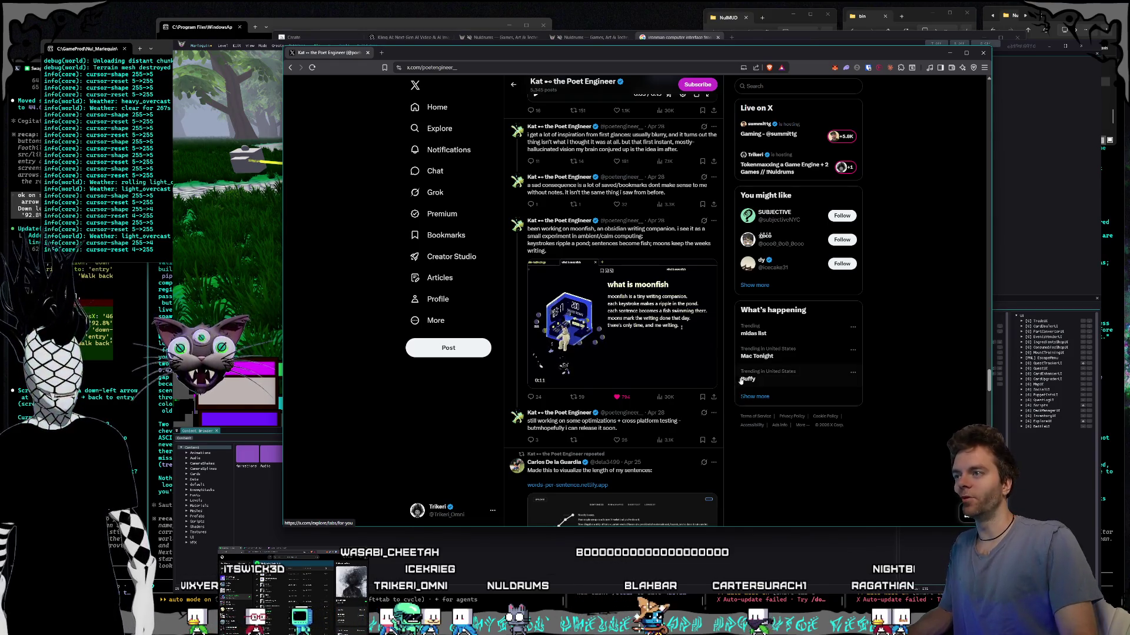
click(709, 381)
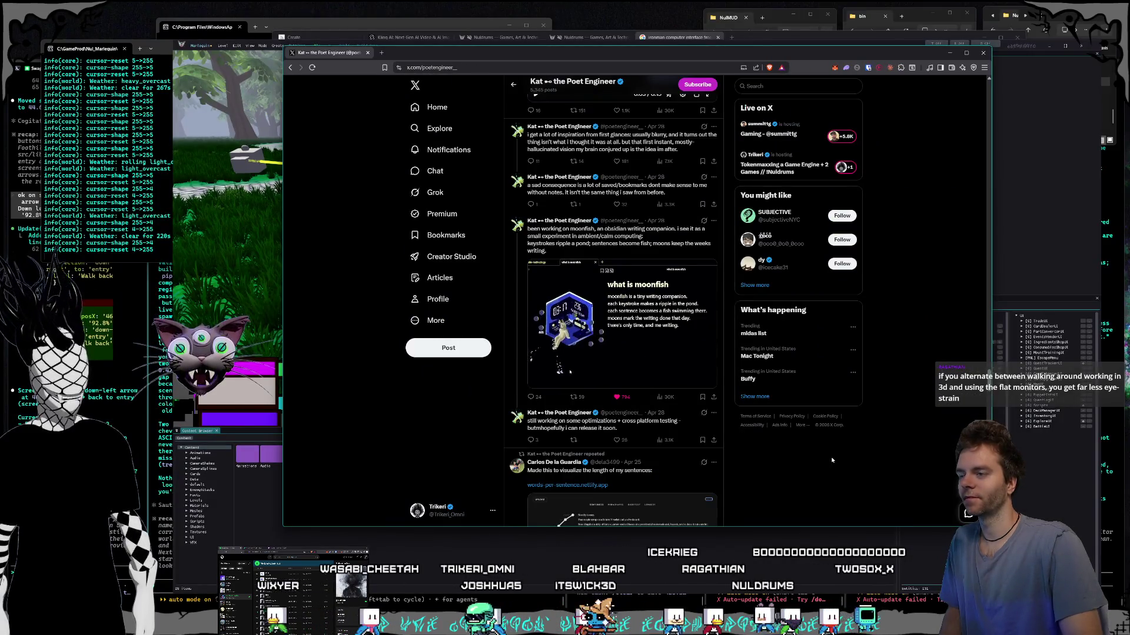
Step: Scroll down to the sentence-length repost and close the X browser window
scroll(834, 385, down, 1)
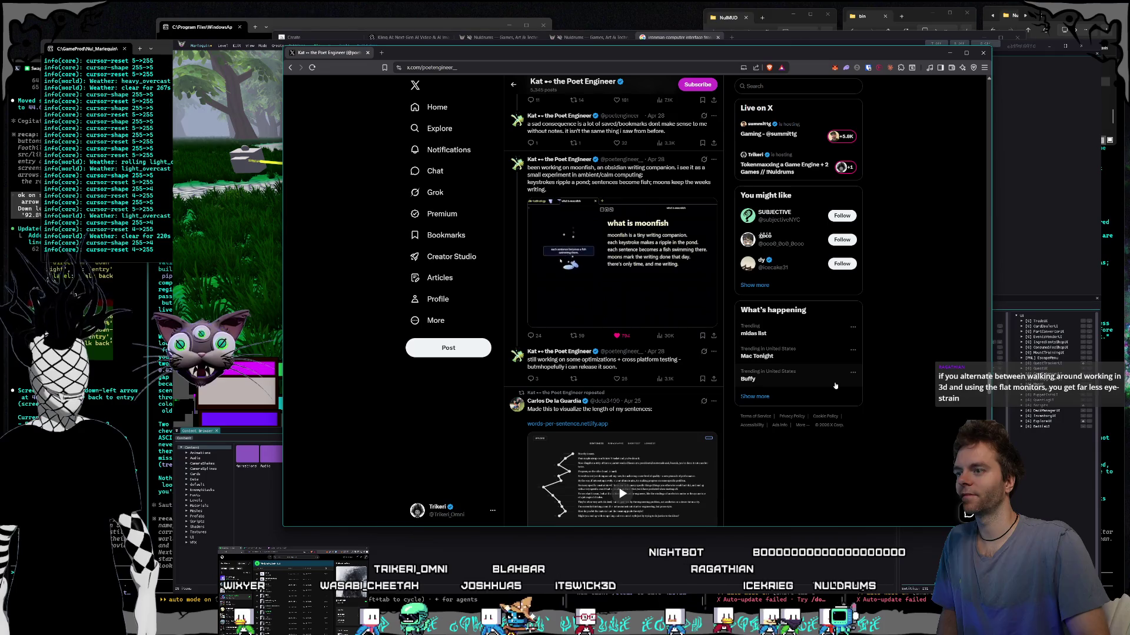
scroll(835, 386, down, 2)
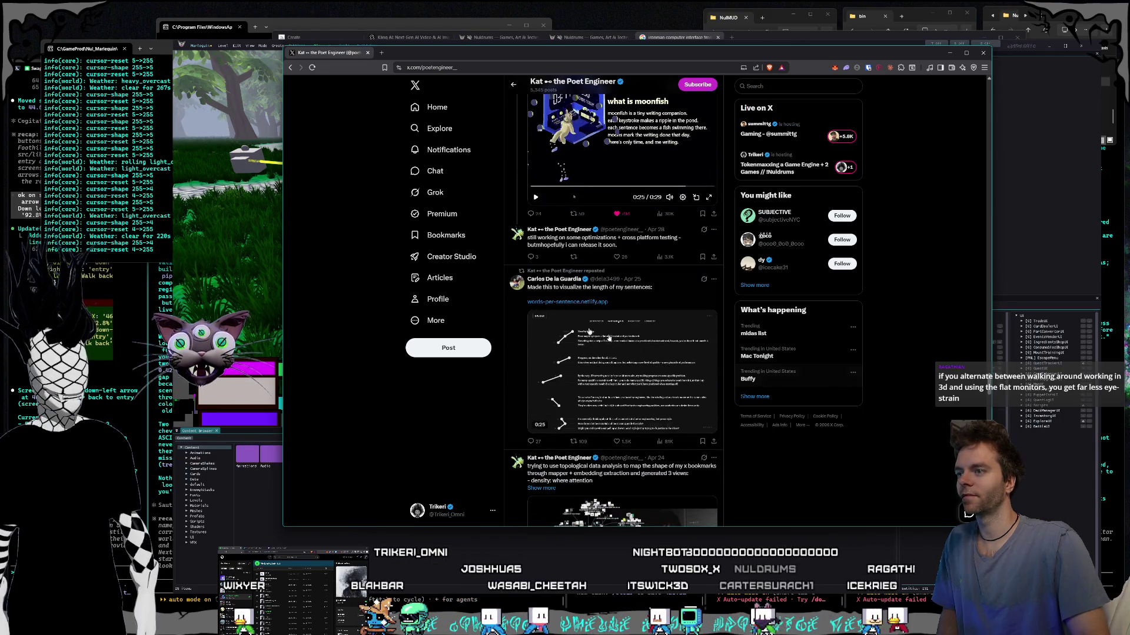
click(368, 53)
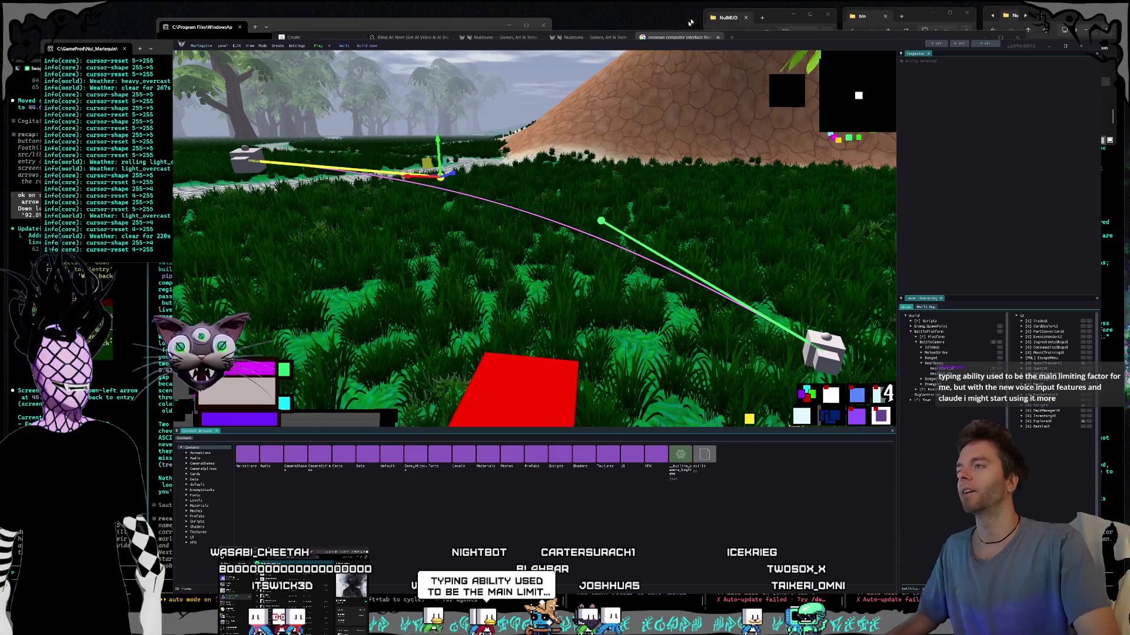
Step: Frame the camera node, inspect BattleCamera and BattlePlatform, and start the game in play mode
key(space)
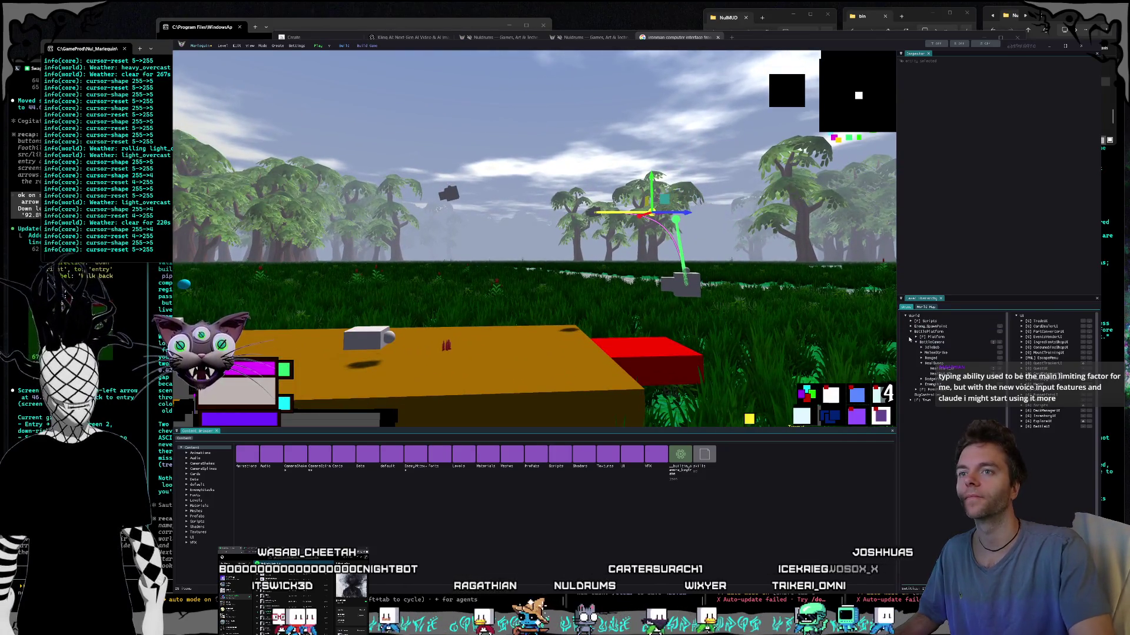
click(932, 343)
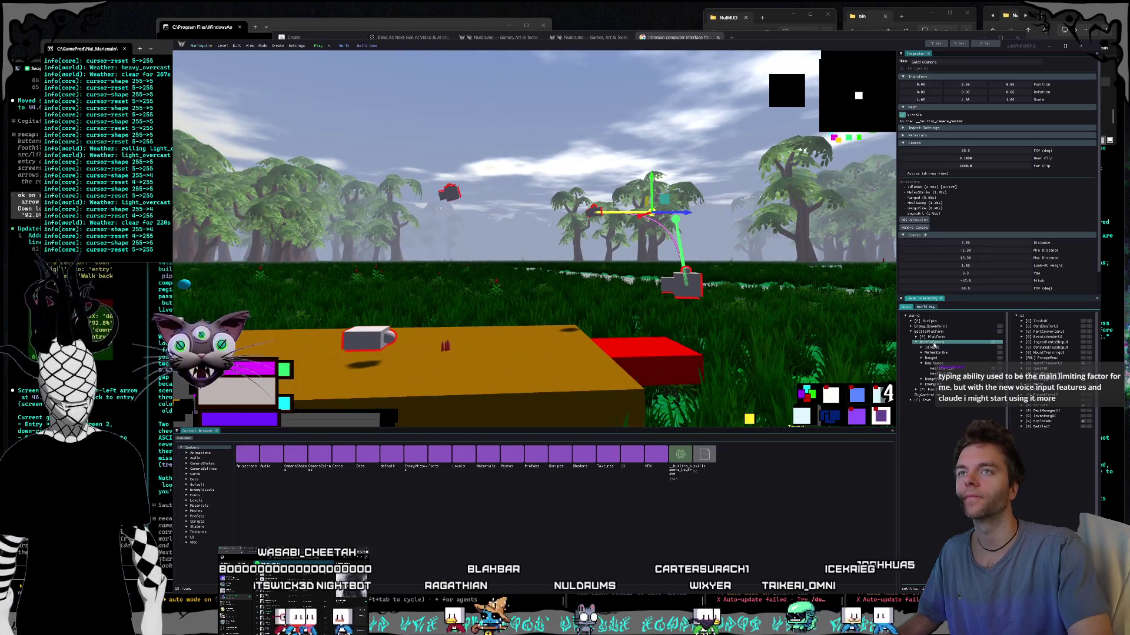
click(936, 332)
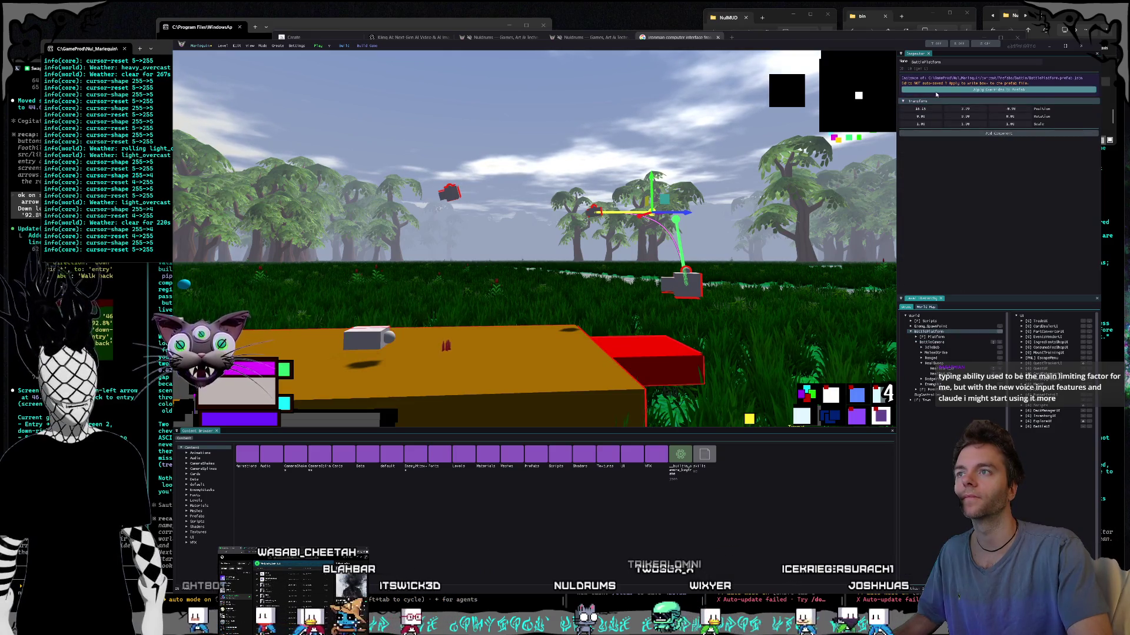
key(F5)
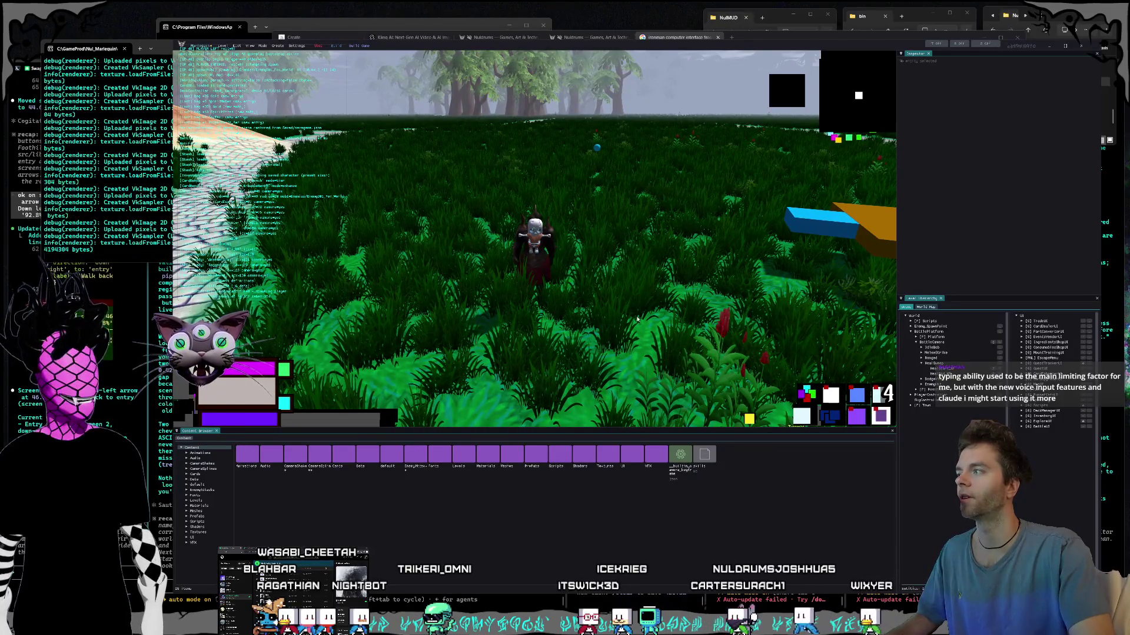
Step: Open the card deck board, capture its left cards, and paste the screenshot into the rightmost agent's prompt
key(Tab)
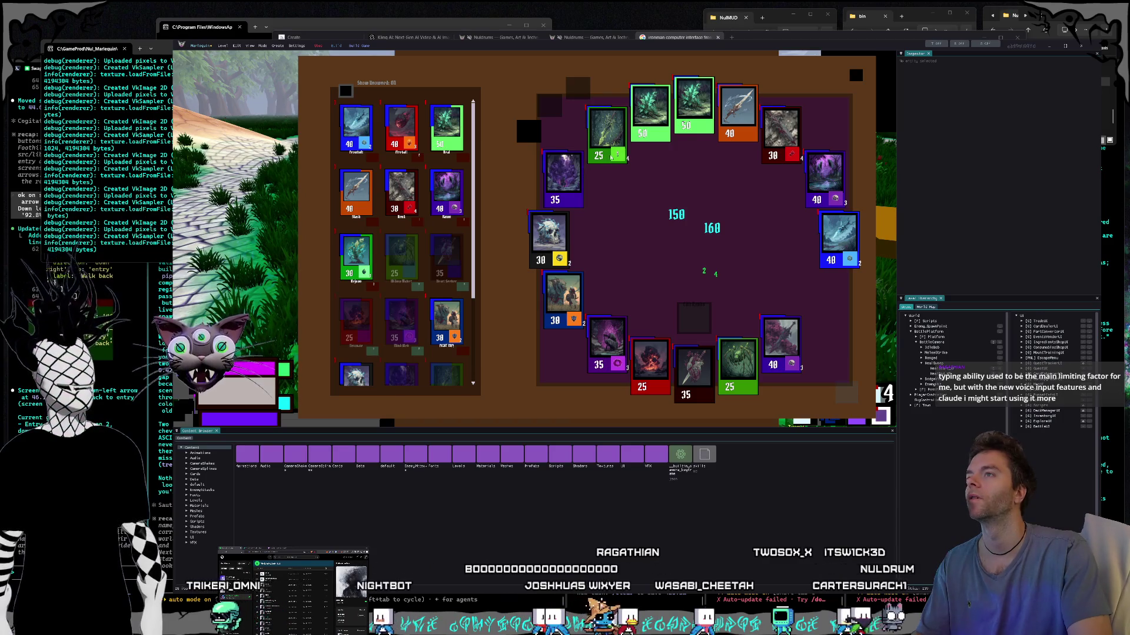
key(super+shift+s)
mouse_move(505, 174)
mouse_down()
mouse_move(628, 311)
mouse_move(614, 320)
mouse_up()
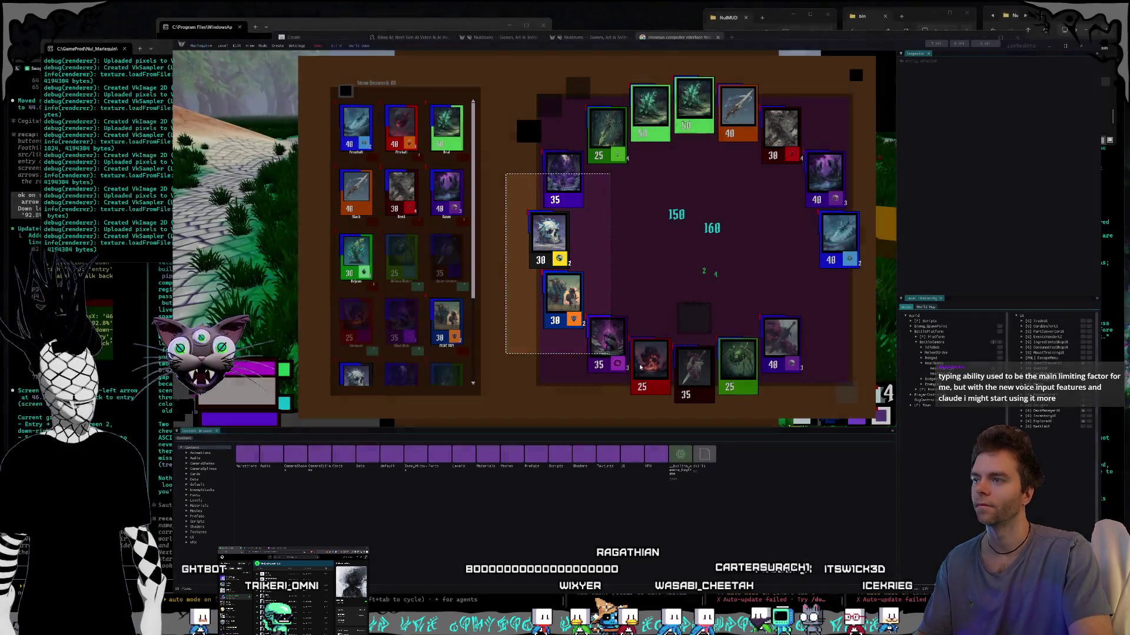
key(alt+Tab)
click(926, 582)
key(ctrl+v)
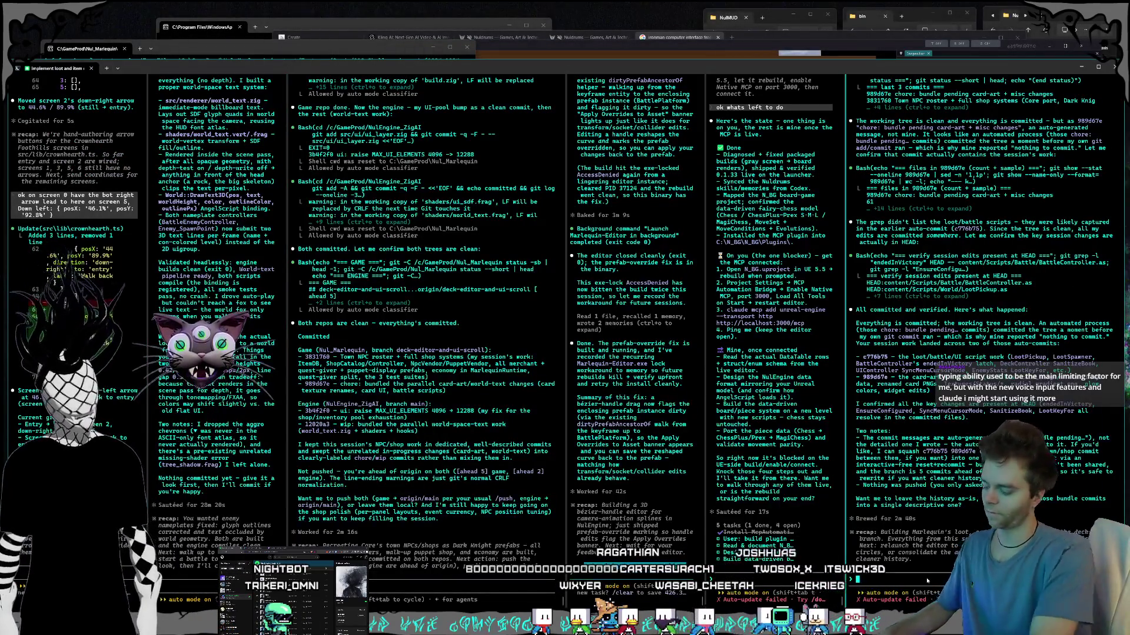
Step: Send the agent the screenshot with a note that the status glows look like solid bricks
text(look these st)
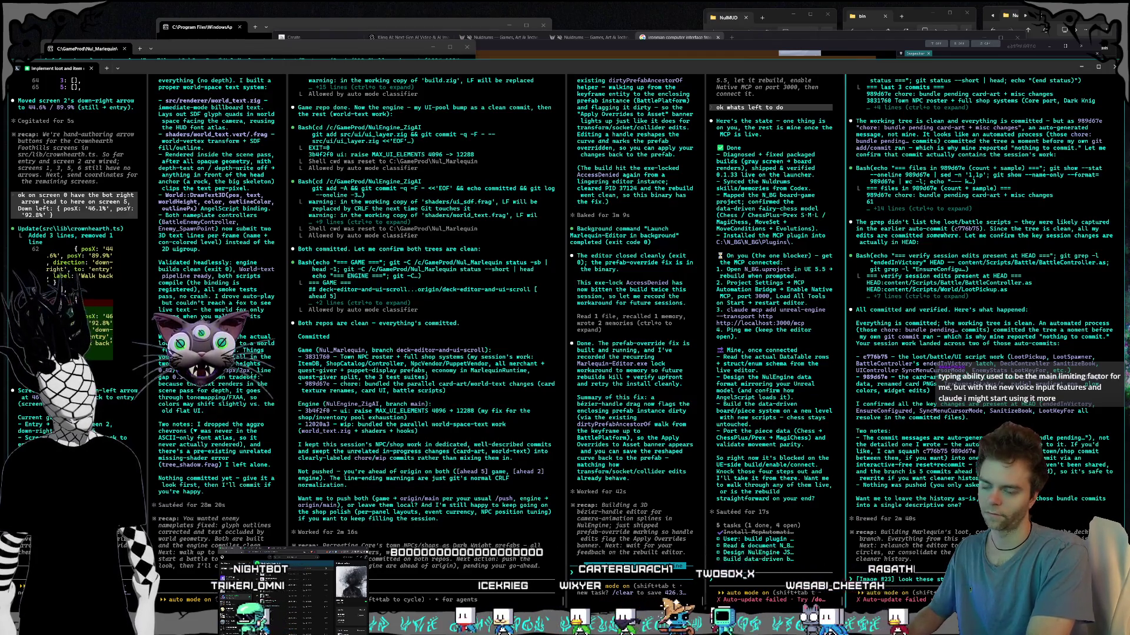
key(Return)
key(alt+Tab)
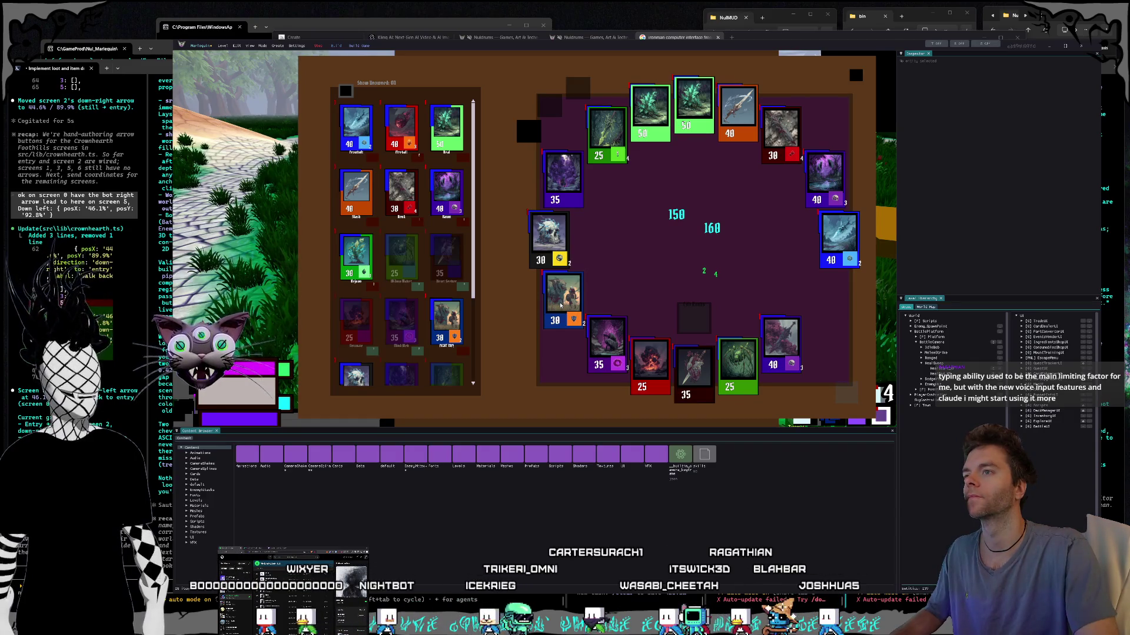
Step: Capture the whole card battle board and queue it with a follow-up starting 'also figure an'
key(super+shift+s)
drag(292, 48, 654, 255)
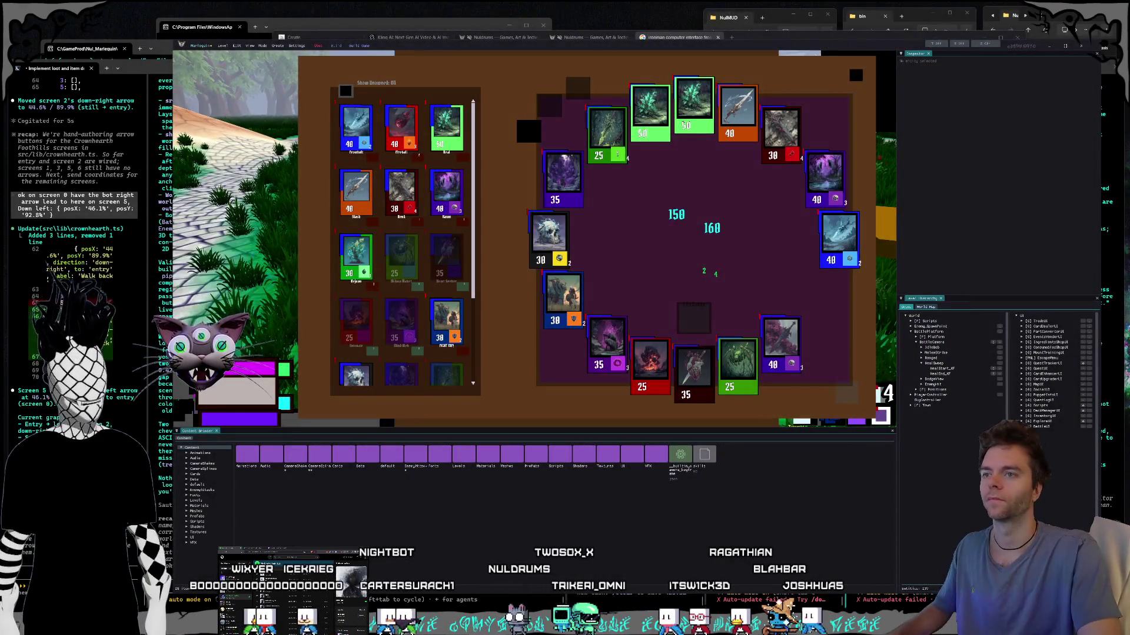
key(alt+Tab)
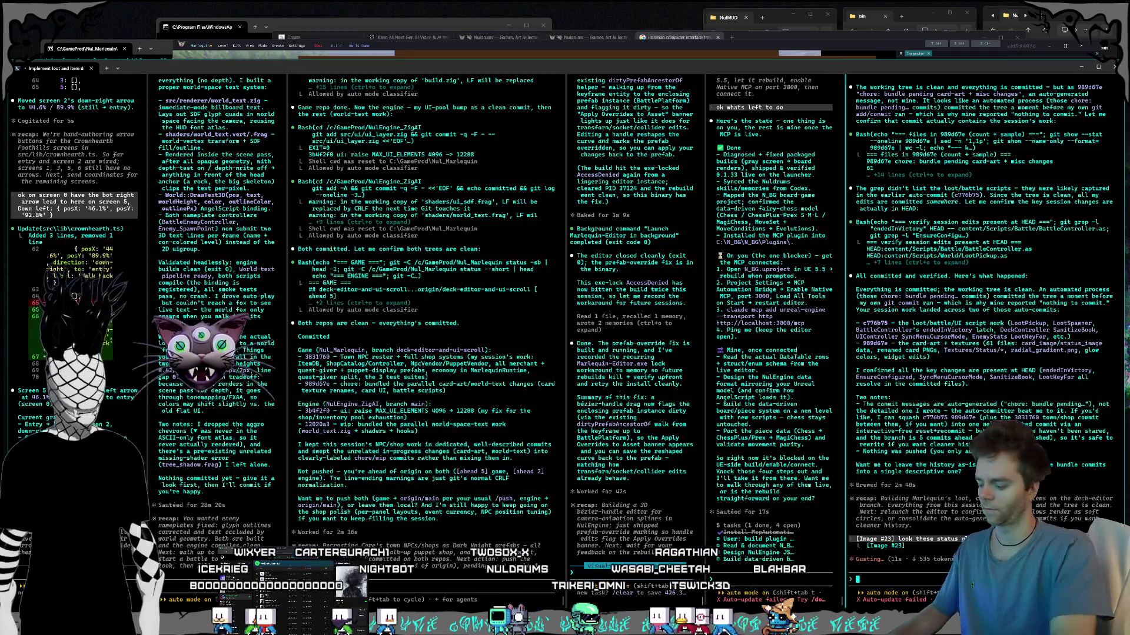
key(ctrl+v)
text(also figure)
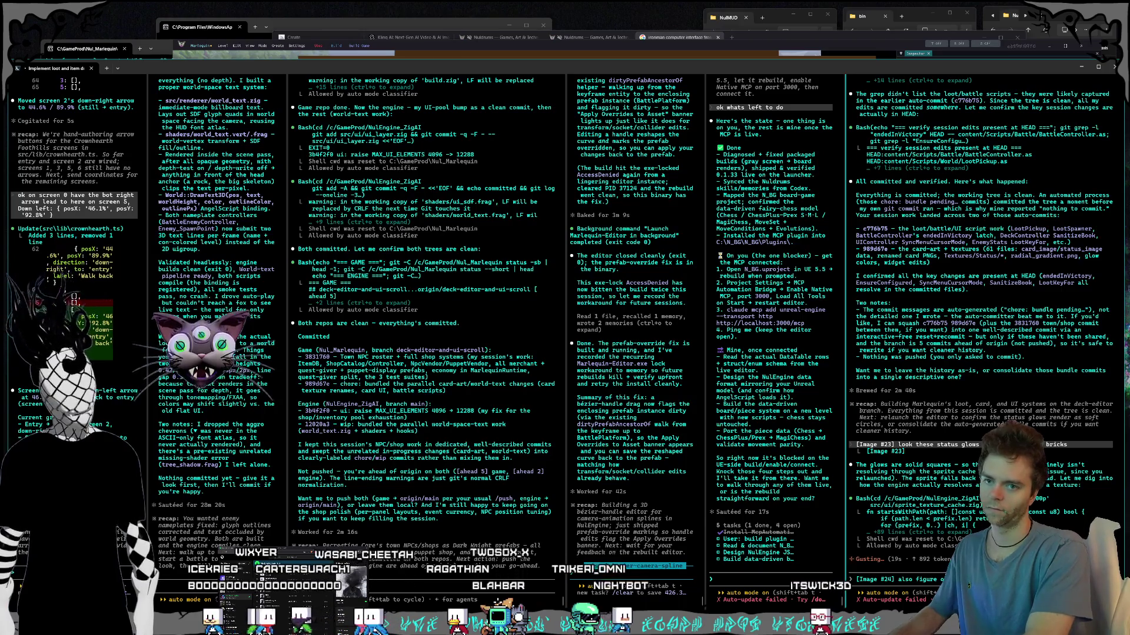
text(and button in the first d)
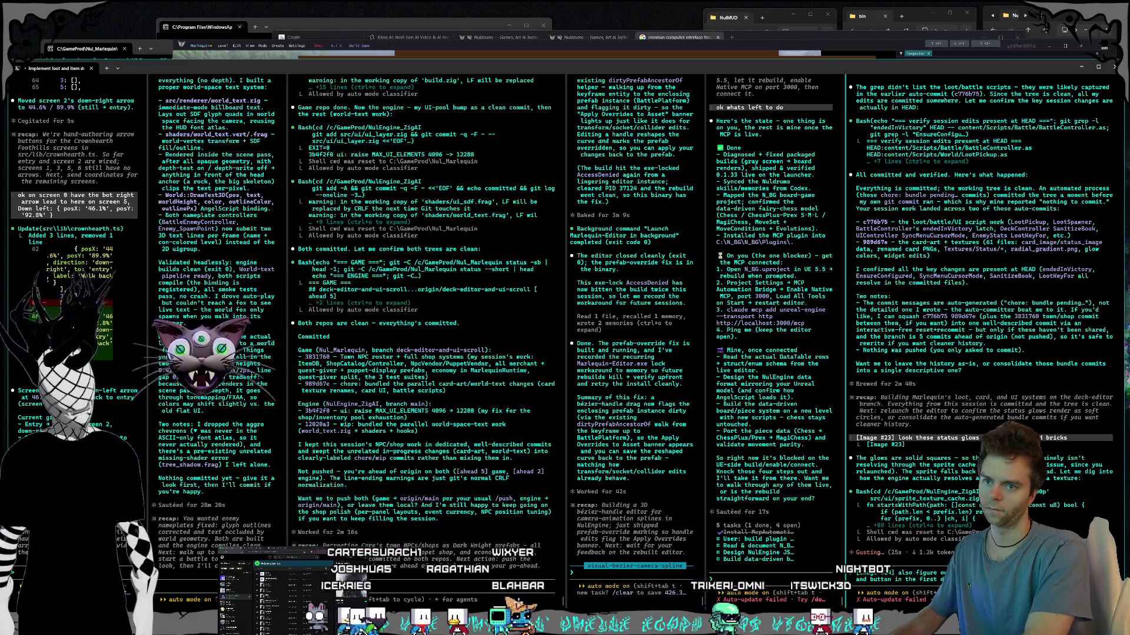
key(Return)
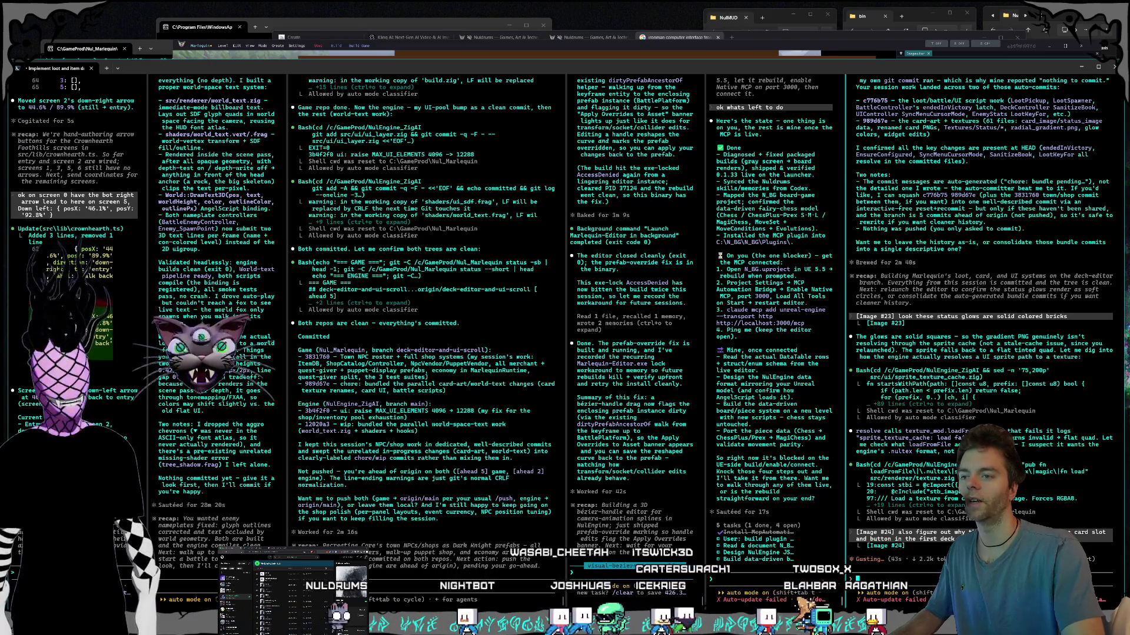
click(776, 590)
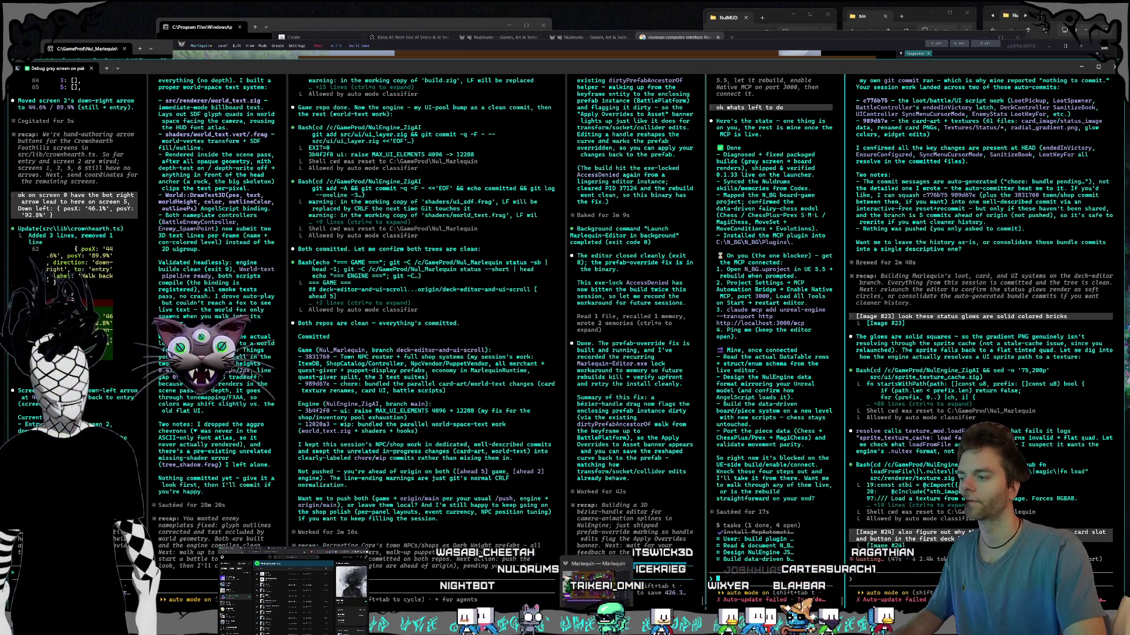
key(alt+Tab)
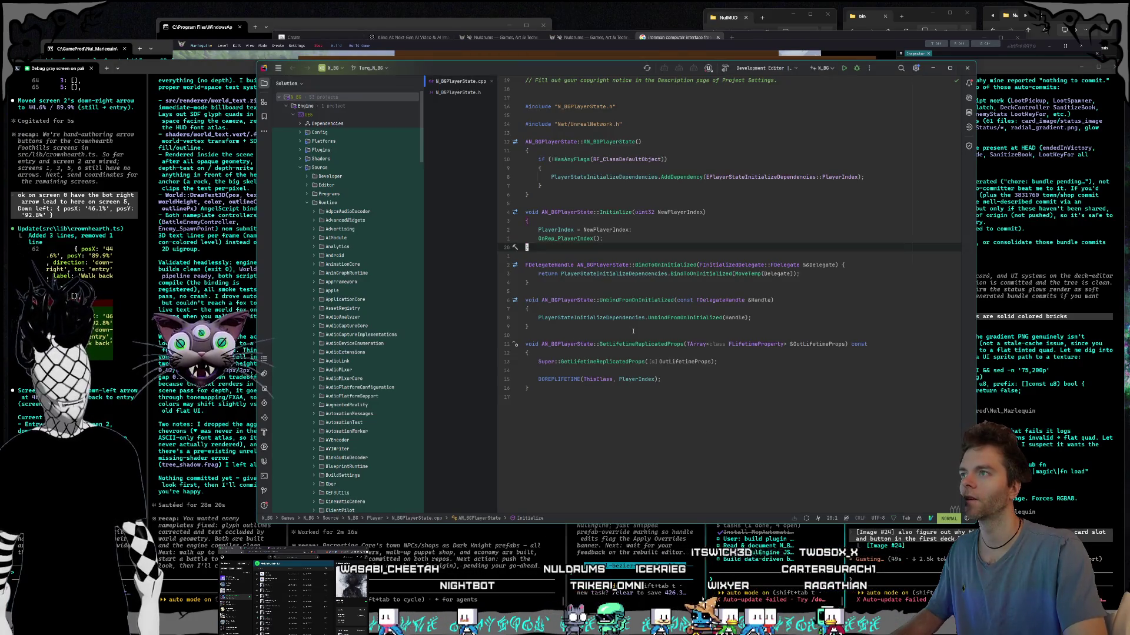
Step: Move the Rider window lower, enlarge it toward the top-left, then bring the agent terminals forward
drag(425, 69, 427, 101)
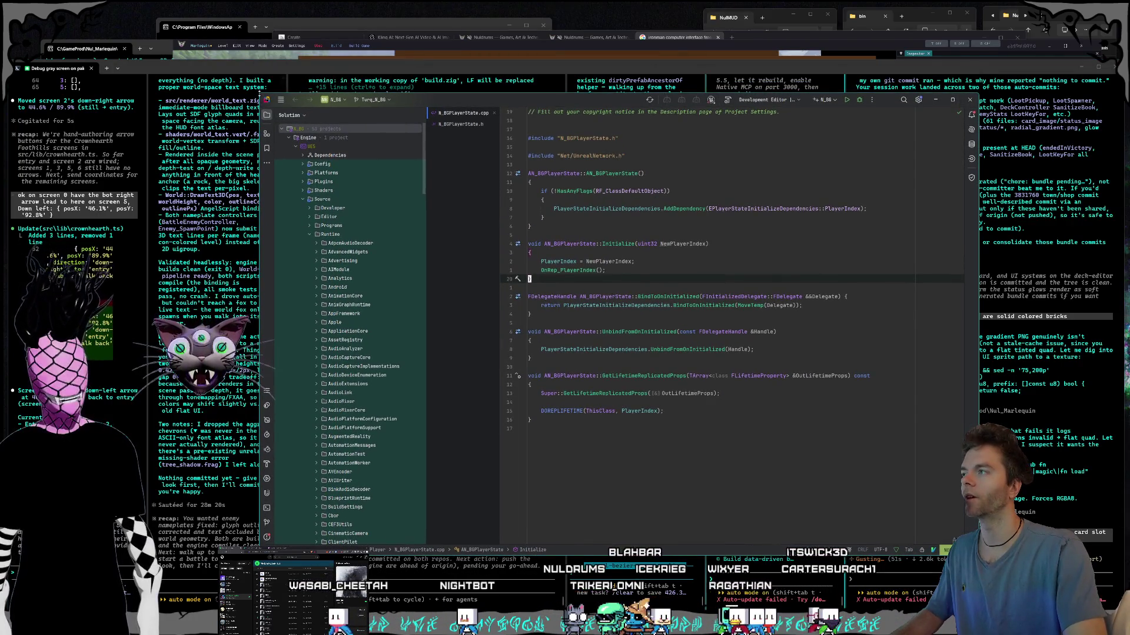
drag(258, 93, 200, 58)
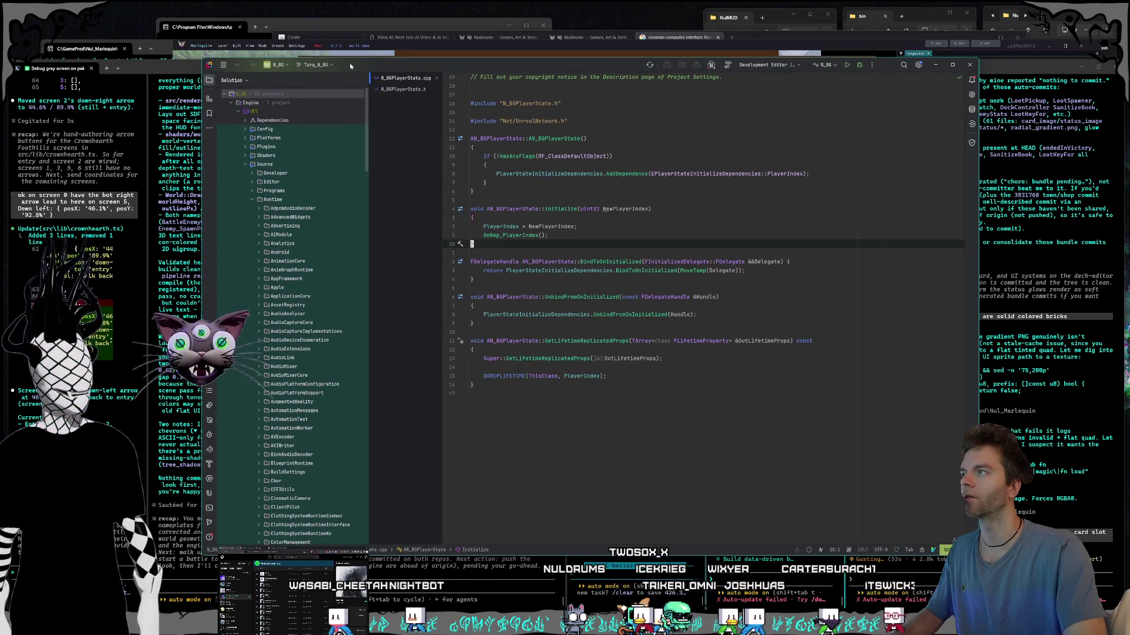
drag(349, 66, 334, 61)
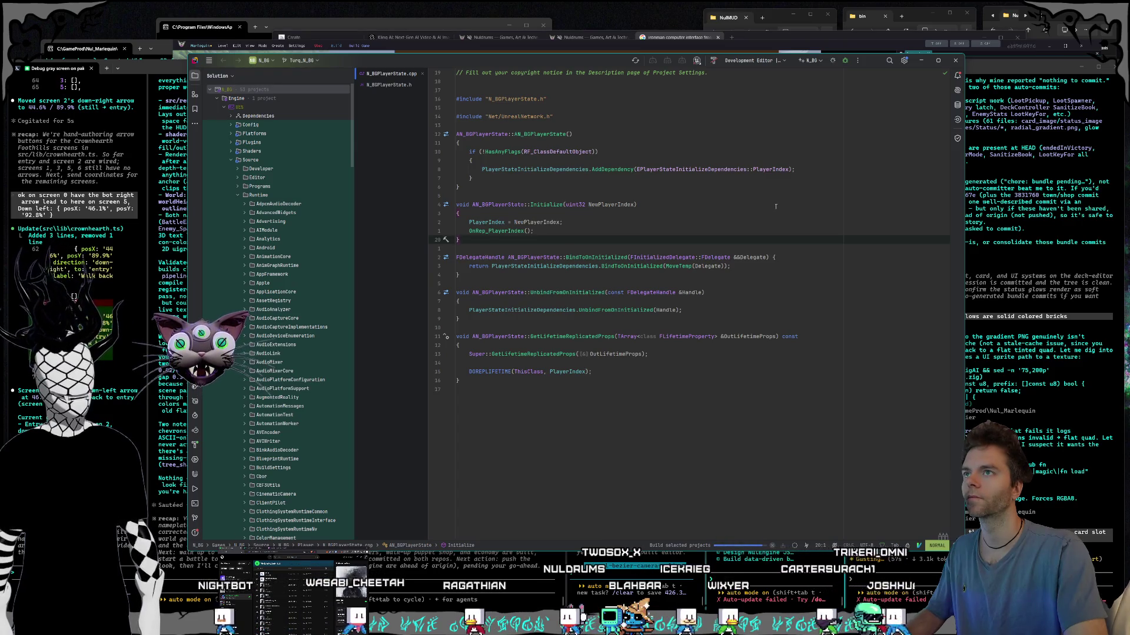
click(744, 578)
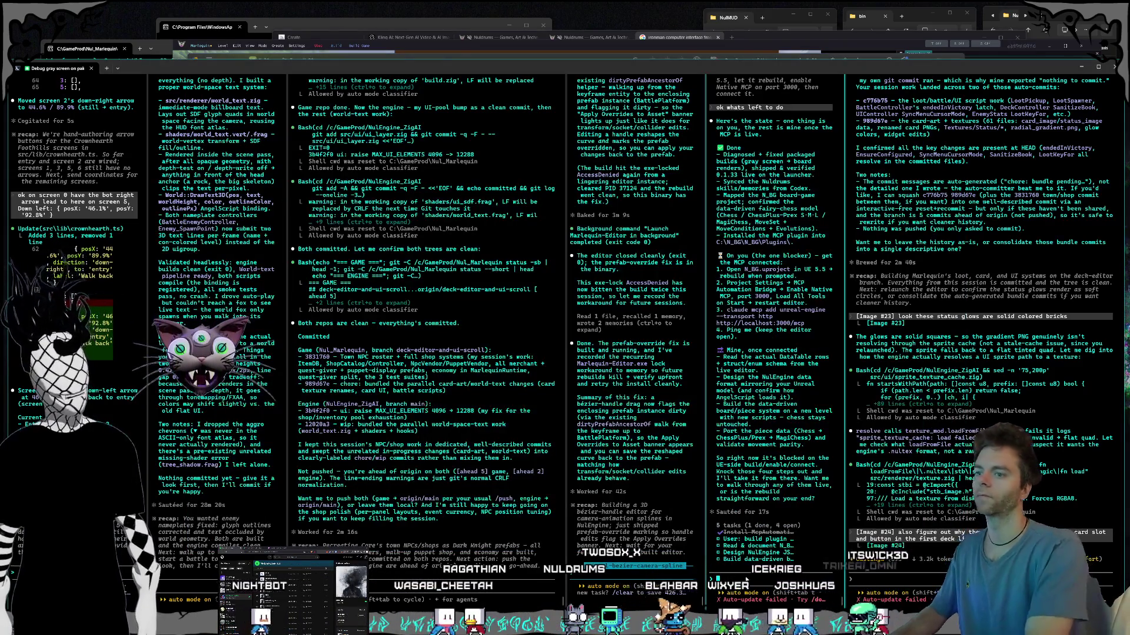
Step: Send the fifth agent 'ok im compiling it from the sln file right now'
text(compiling)
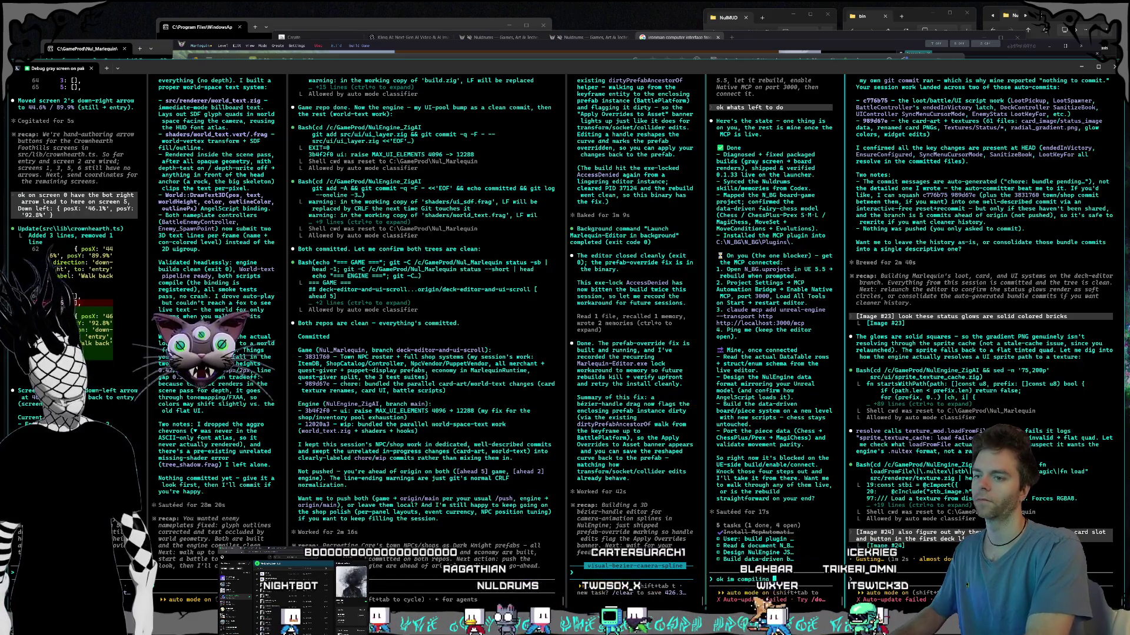
text( it from the sln file right now, will that fix)
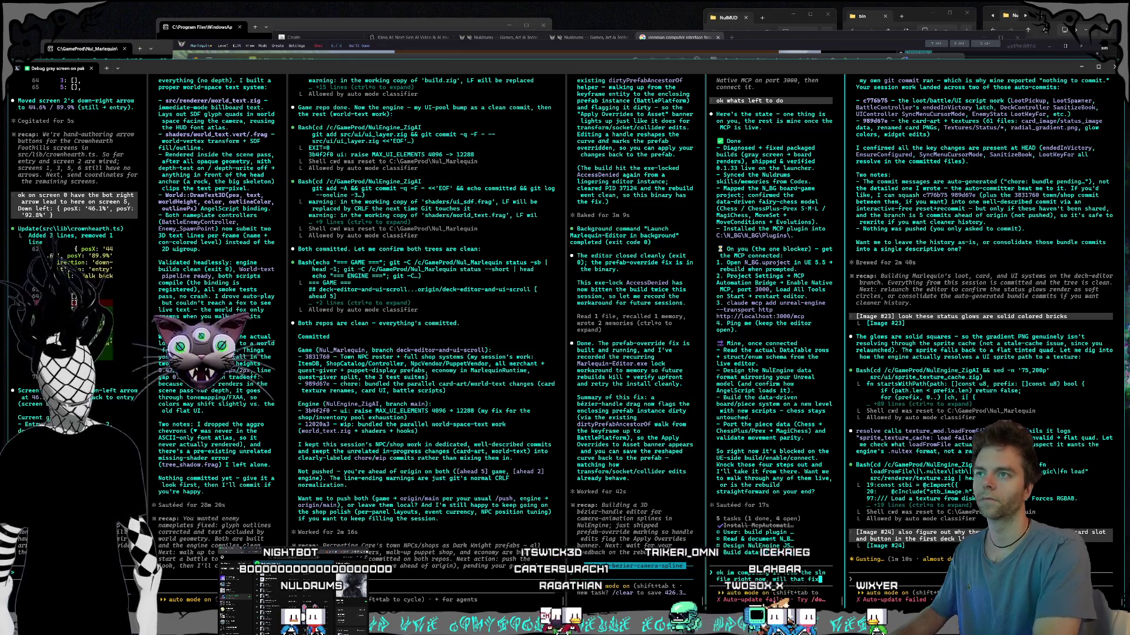
text(w)
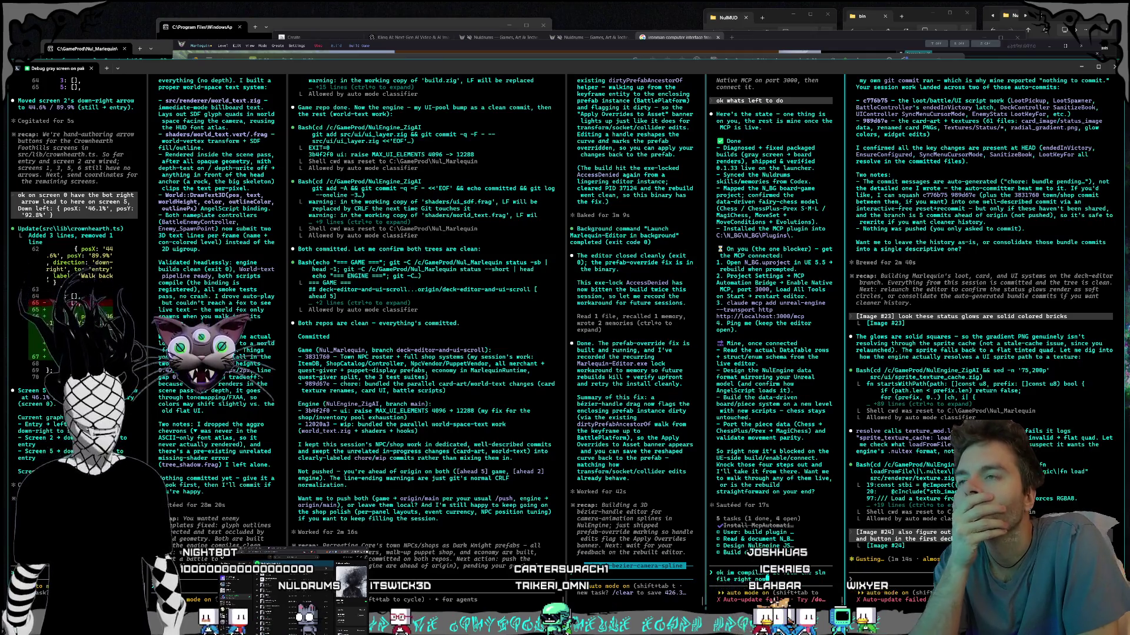
key(Return)
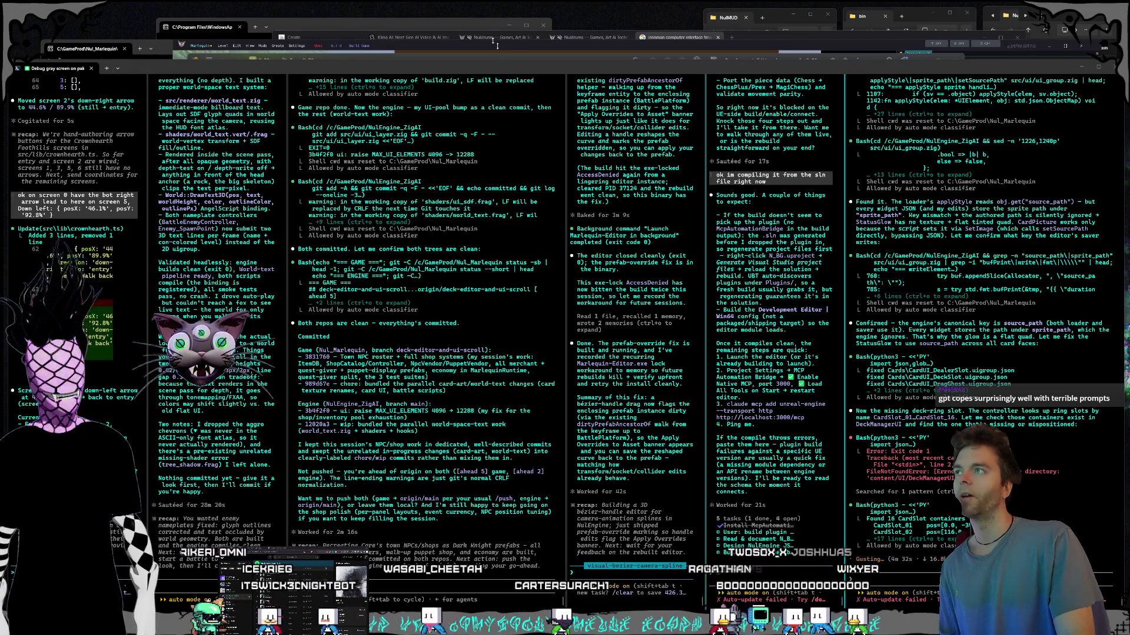
click(415, 49)
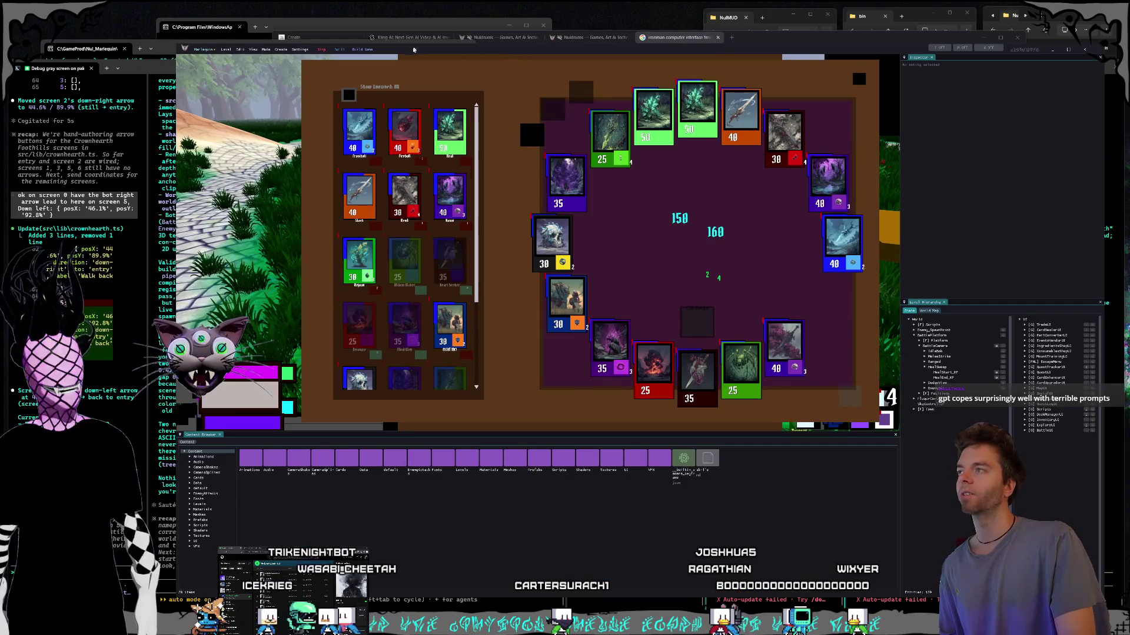
Step: Stop play mode, then begin a message about visualizing the spline interpolation in the middle agent pane
click(322, 49)
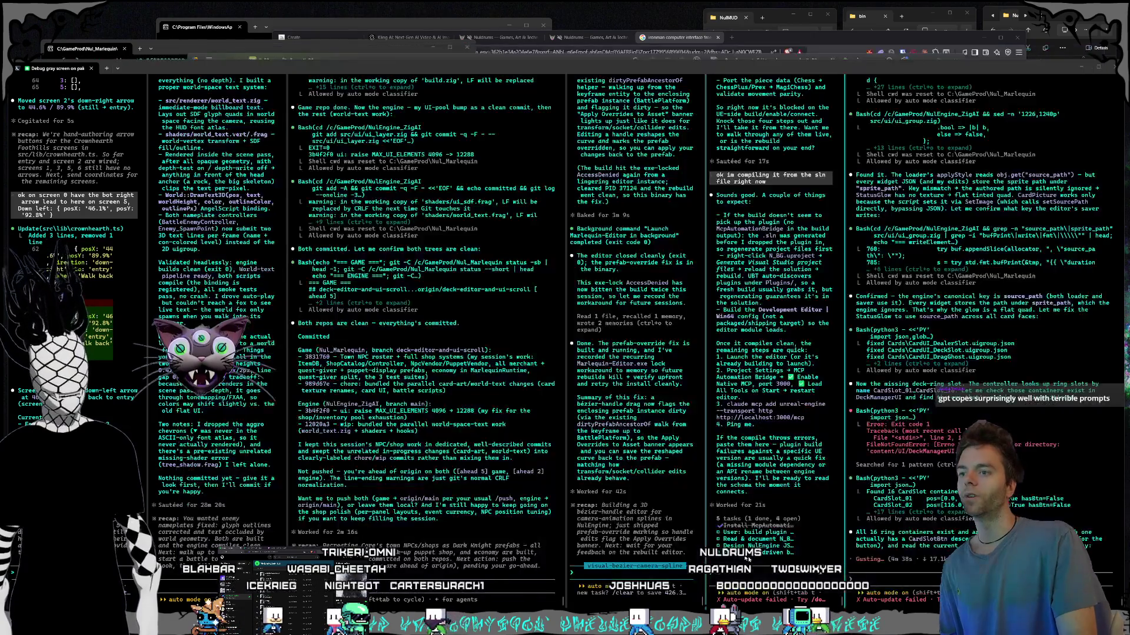
click(631, 569)
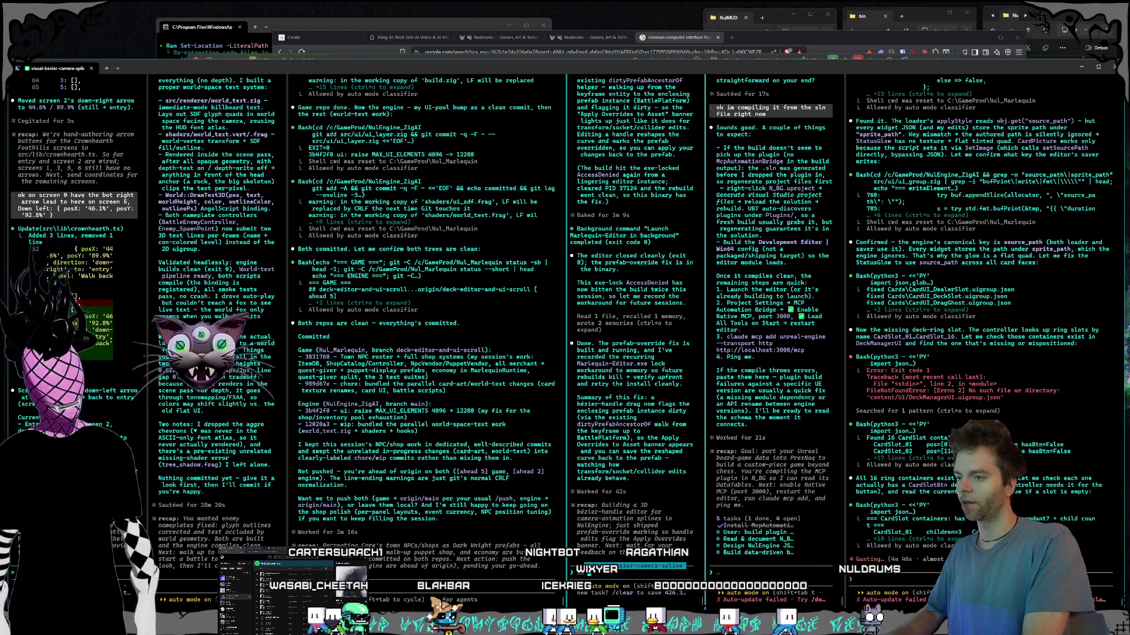
text(way to visualize)
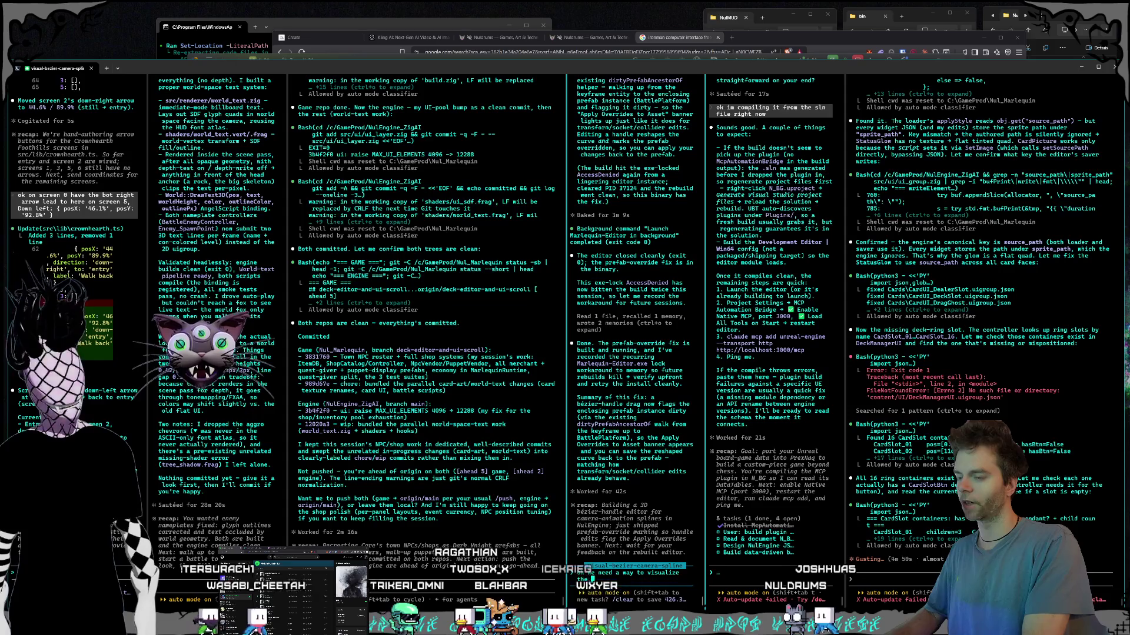
text(polation along)
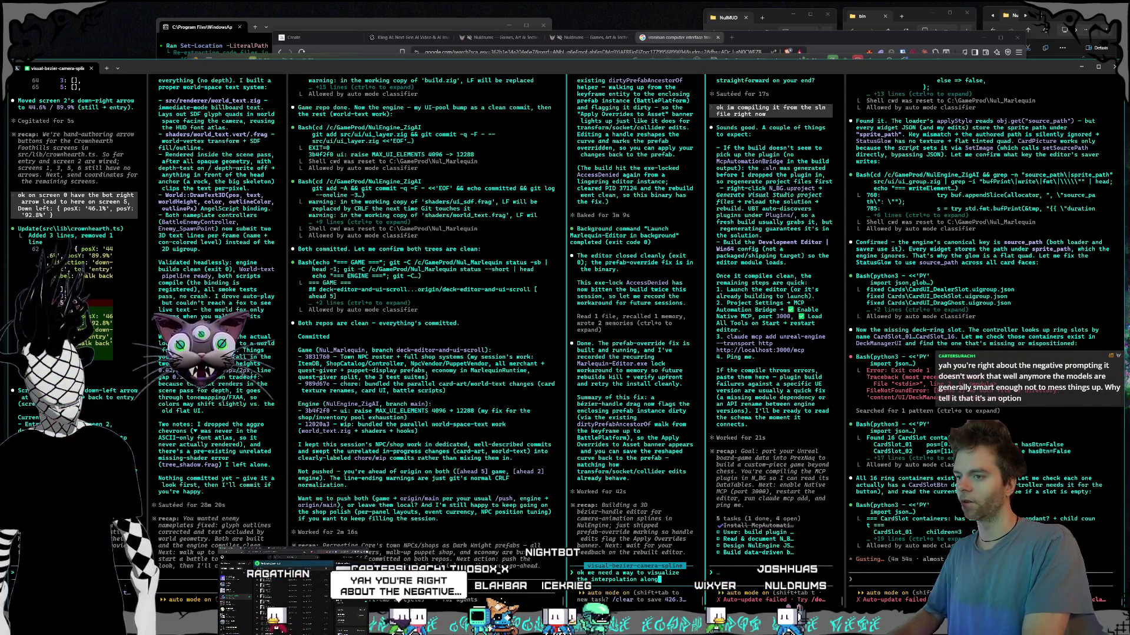
text( the sine)
Step: Send the middle agent 'ok we need a way to visualize the interpolation along the spline'
key(Return)
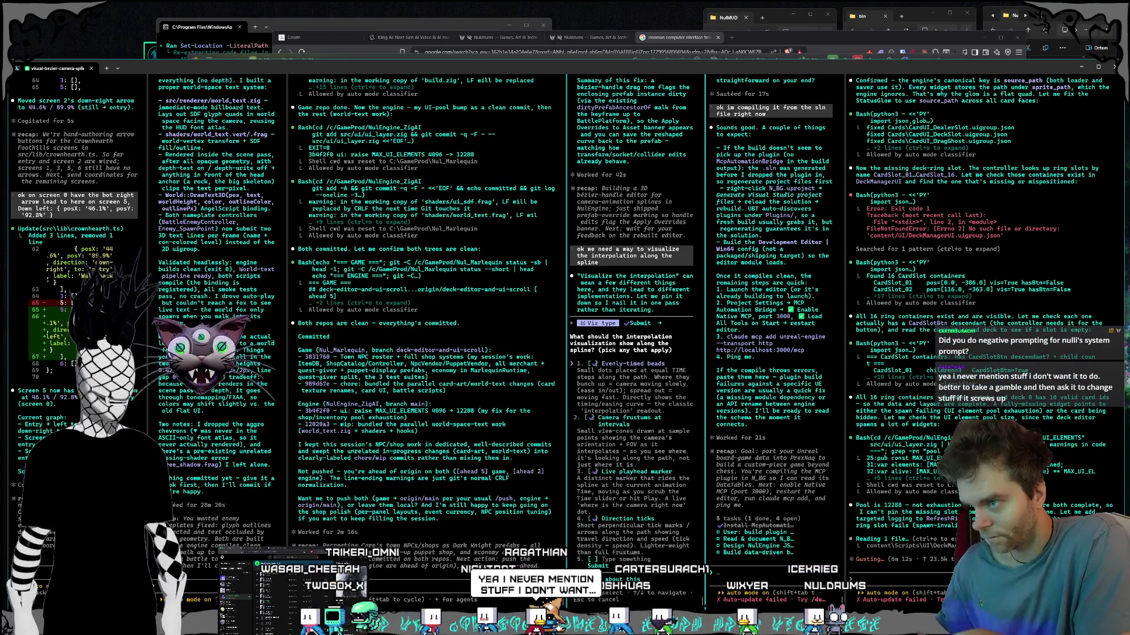
key(Right)
key(Return)
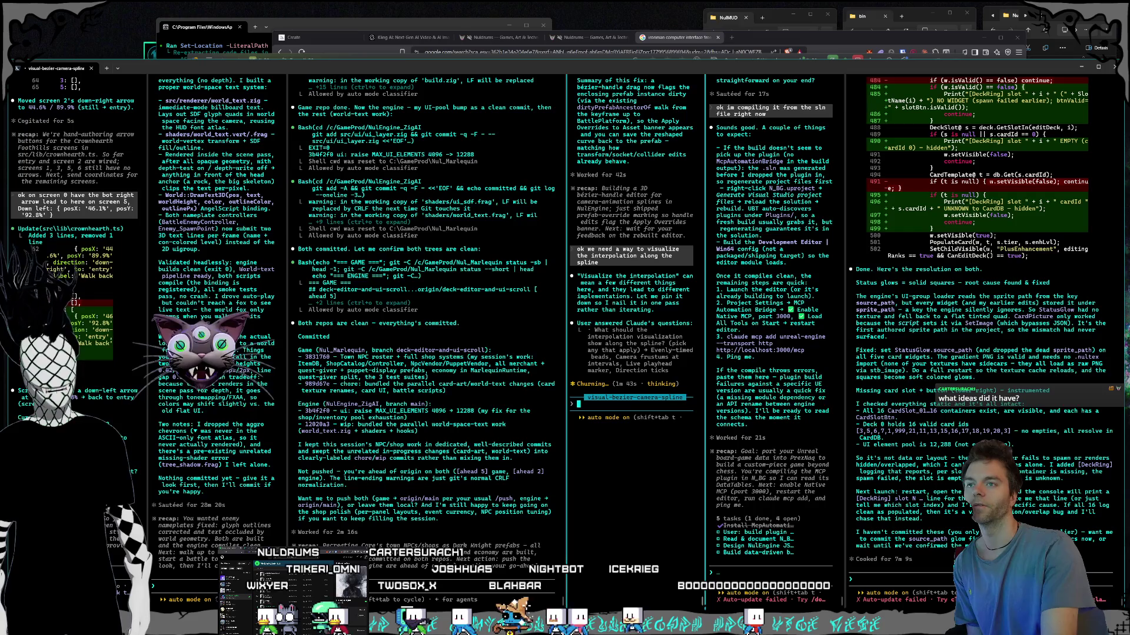
Step: Select the rightmost loot-and-item Claude Code session, then bring forward the folder with Nul_Marlequin.nulproject
click(939, 576)
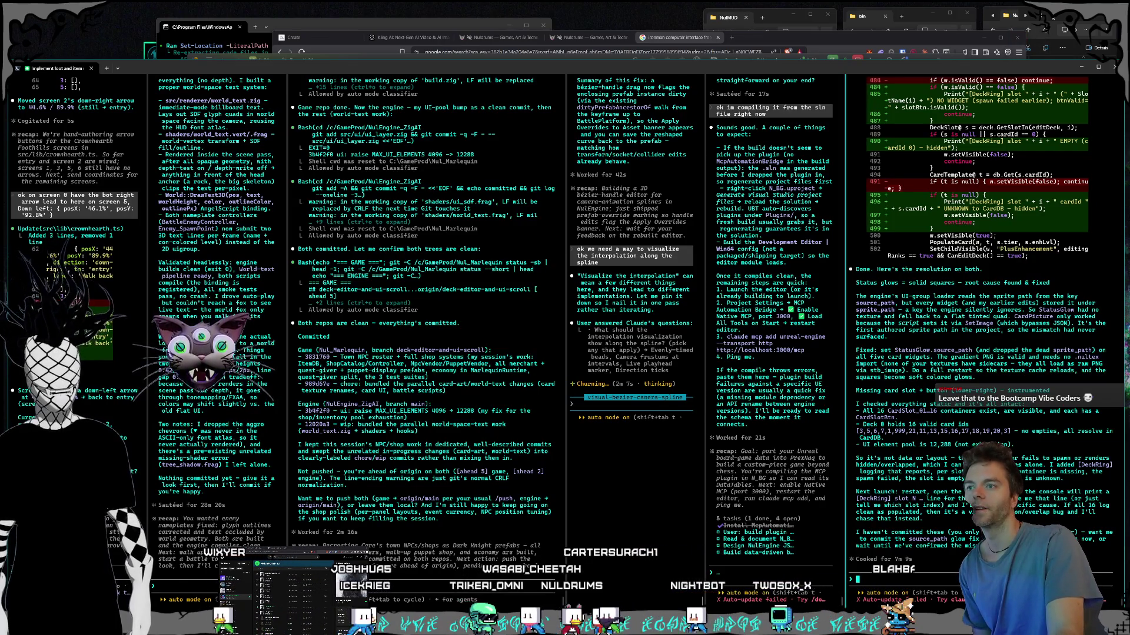
click(1051, 83)
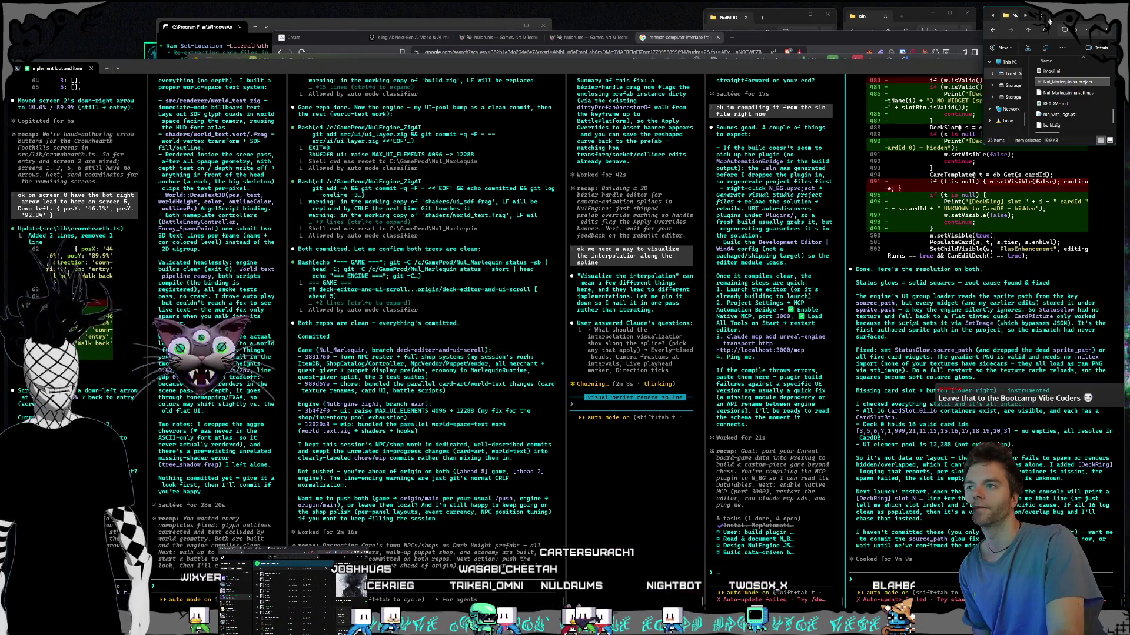
Step: Launch Nul_Marlequin.nulproject in the game editor and move the log console aside
double_click(1052, 82)
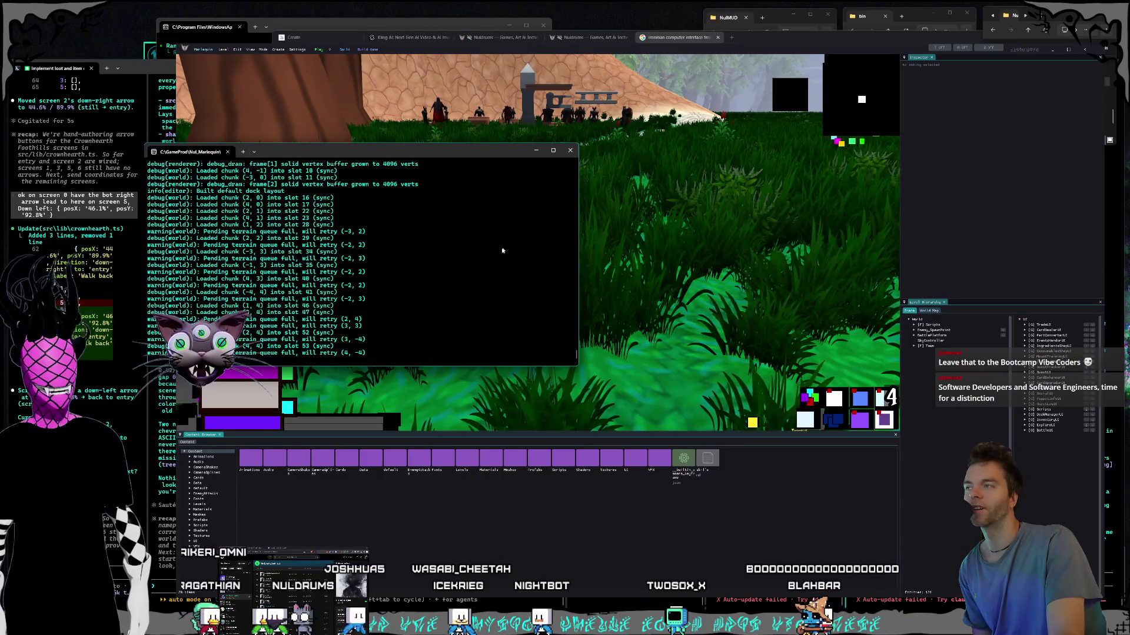
drag(447, 151, 399, 152)
click(457, 50)
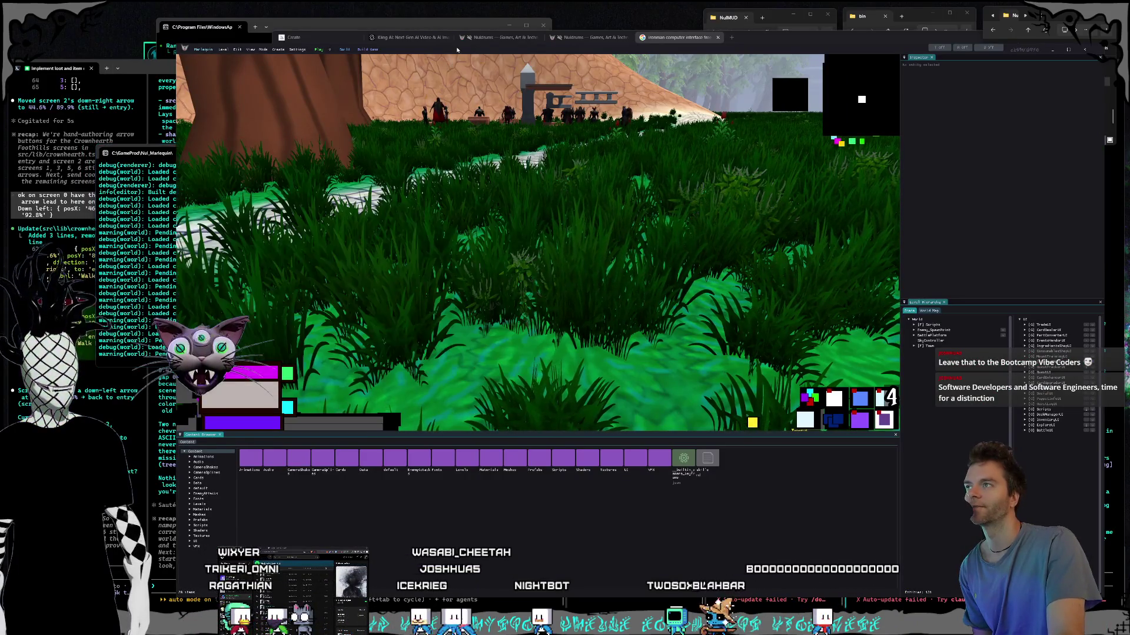
Step: Play the game, run the character onto the stone path, and open the card deck inventory
click(323, 50)
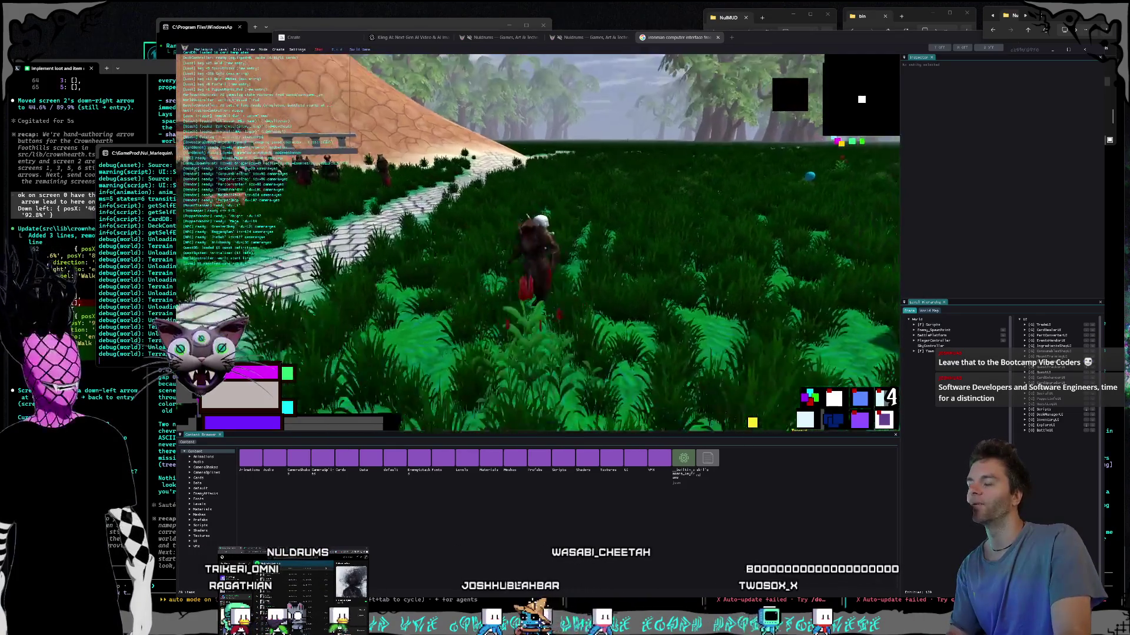
key(w)
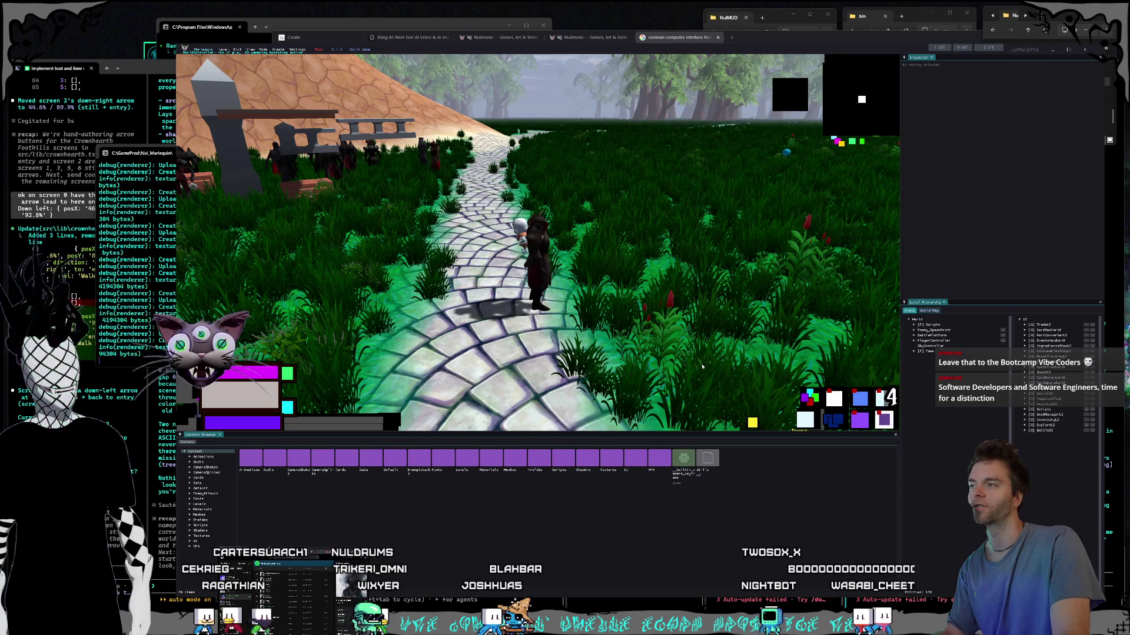
key(i)
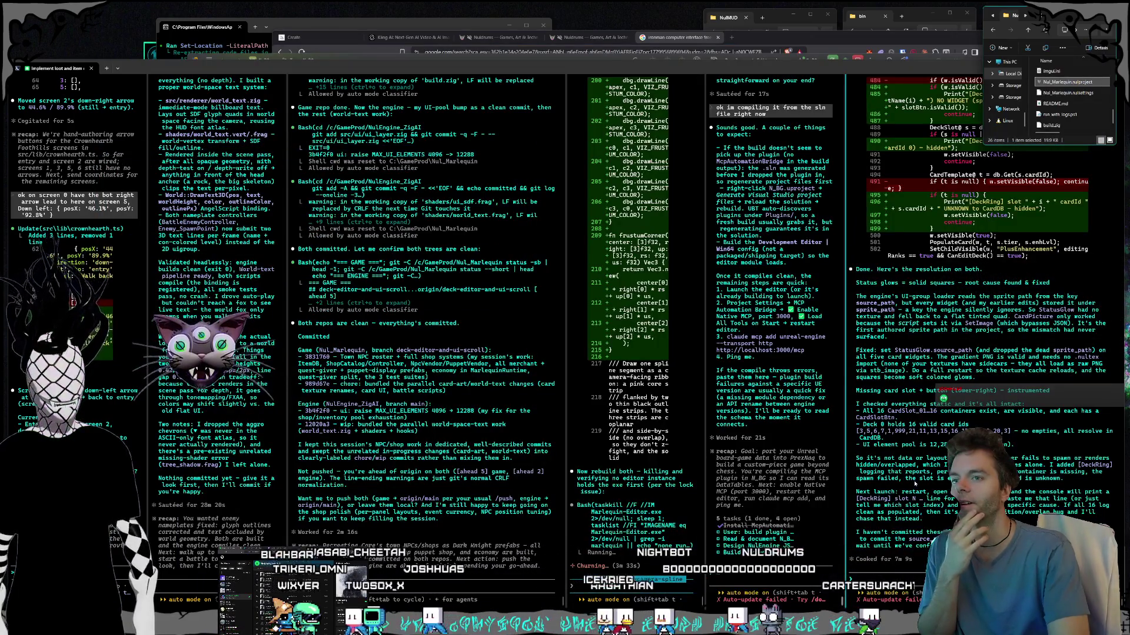
Step: Bring the browser forward and close the ironman computer interface image search tab
click(914, 466)
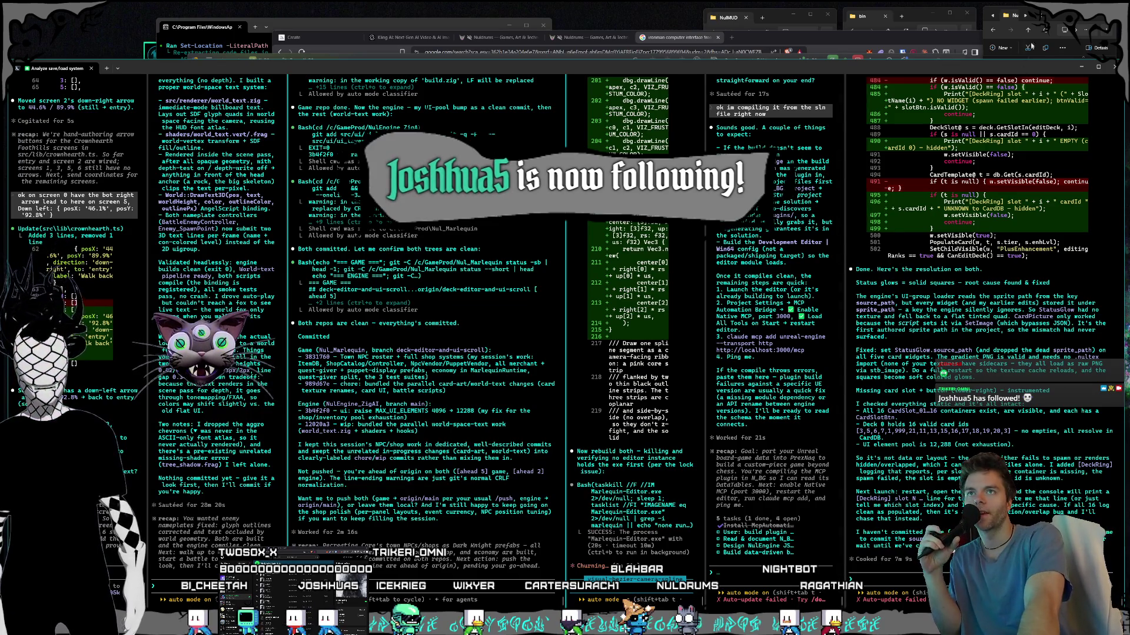
click(1050, 17)
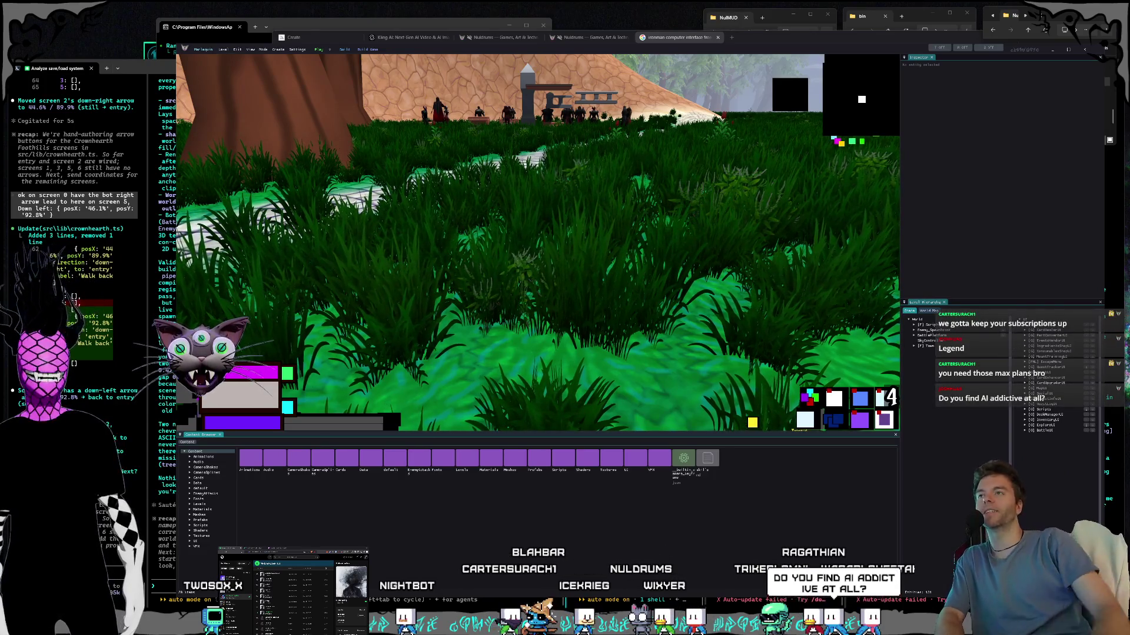
click(811, 37)
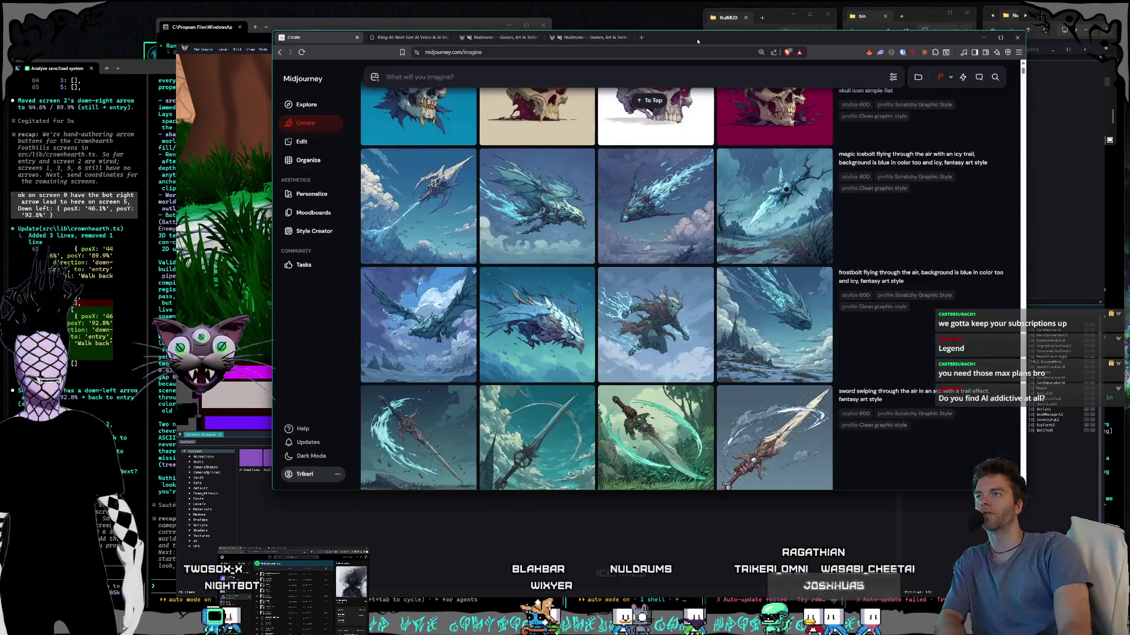
click(717, 38)
Step: Open the Magic Mountains scene on the live Nuldrums site, then the mountain forest scene locally
click(396, 38)
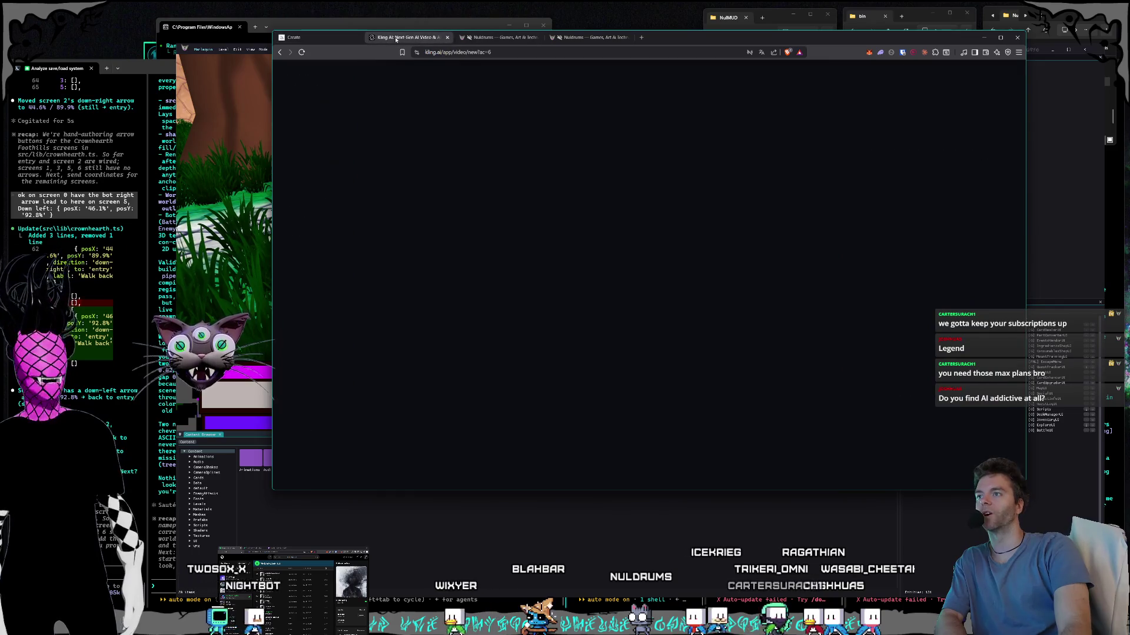
click(490, 37)
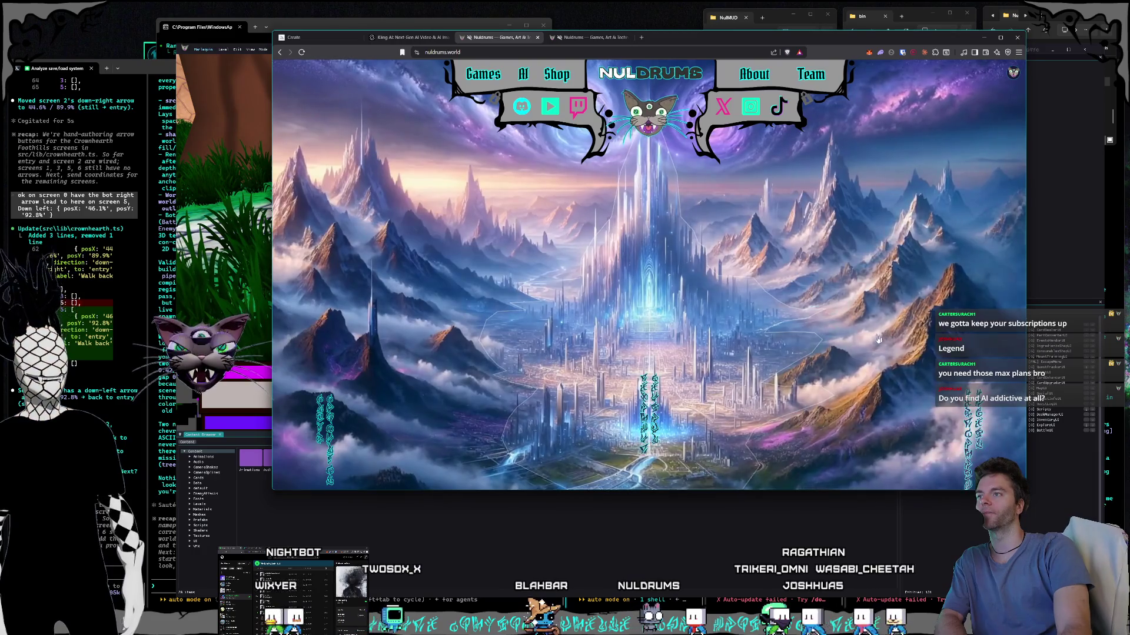
click(459, 313)
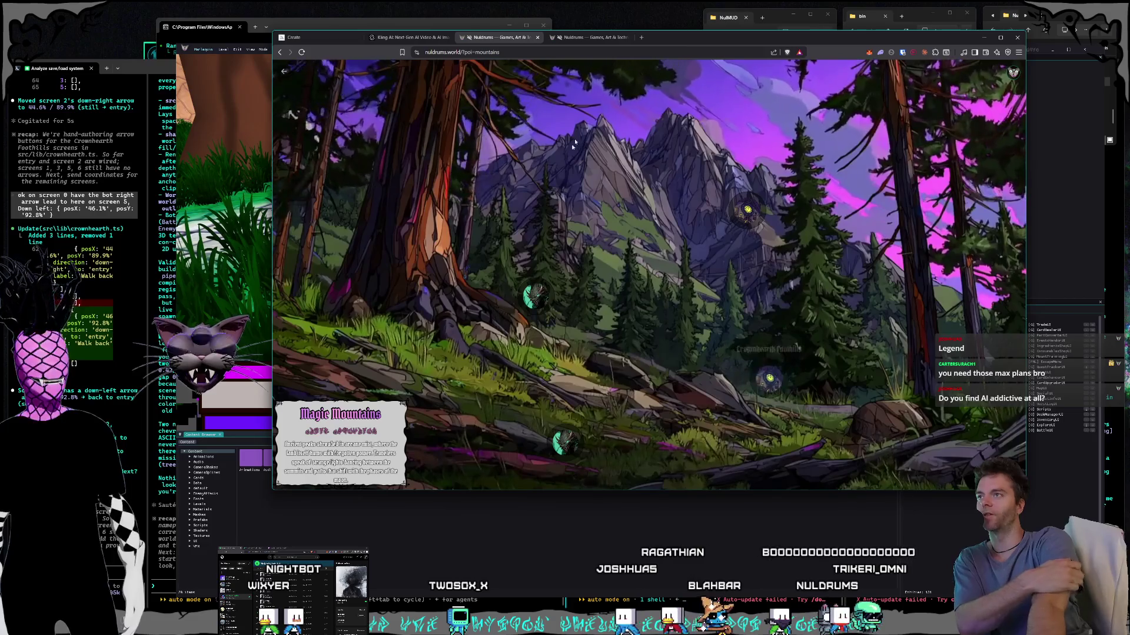
click(590, 37)
click(426, 305)
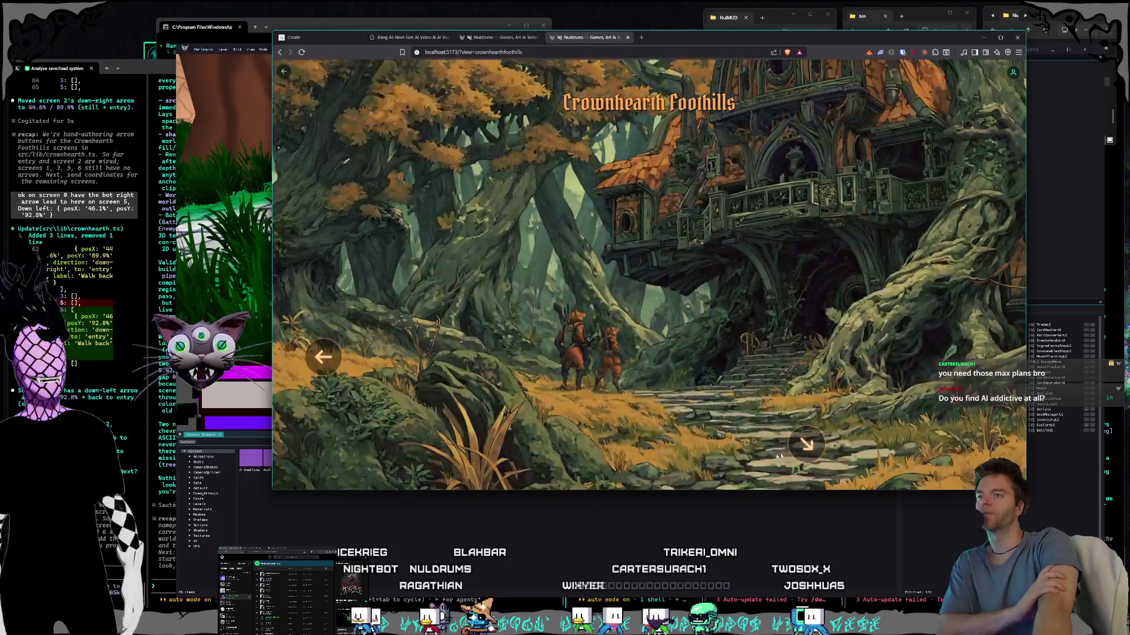
Step: Move from the entry scene to screen 5, back via screen 2's down-right arrow, then to screen 5 again
click(806, 446)
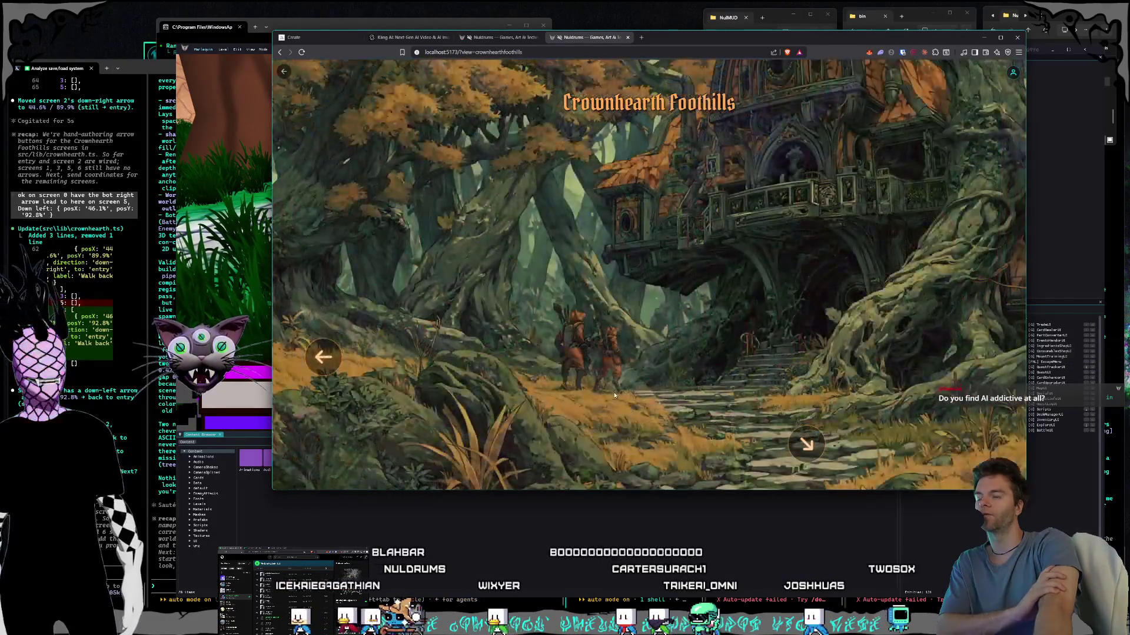
click(625, 454)
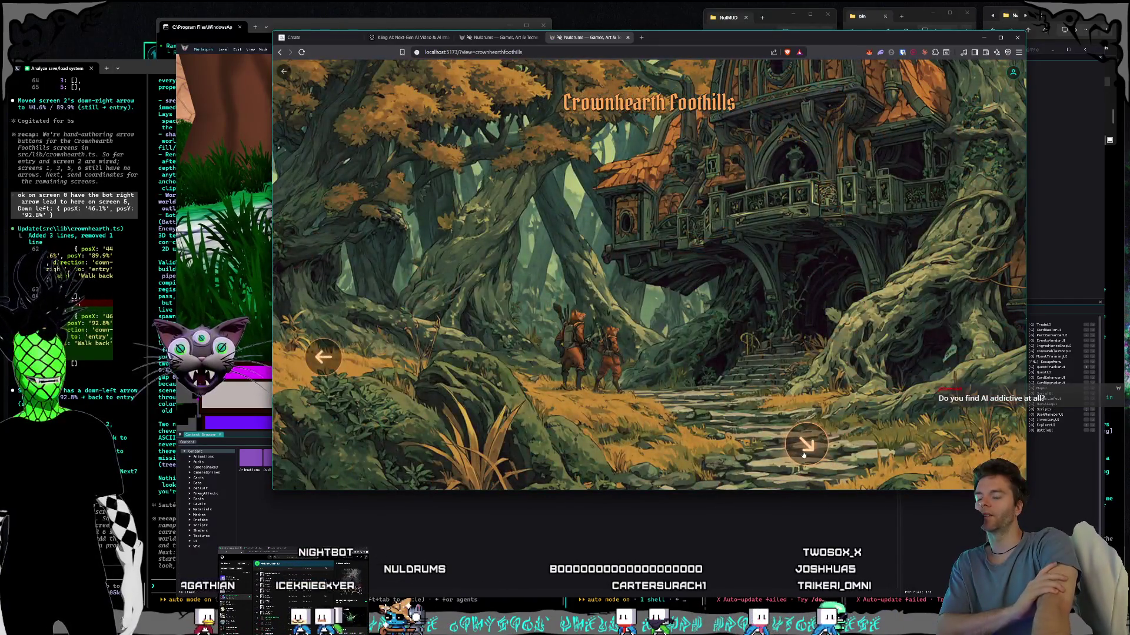
click(805, 450)
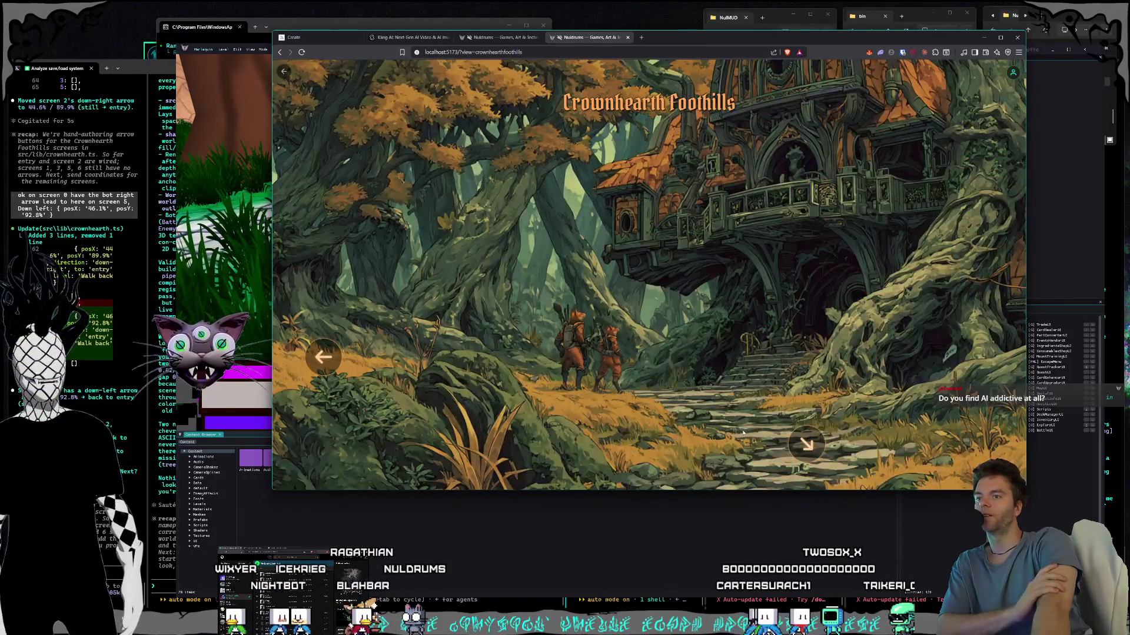
Step: Test round trips to the tall-tree and orange forests, then open the Magic Mountains scene
click(812, 451)
click(332, 355)
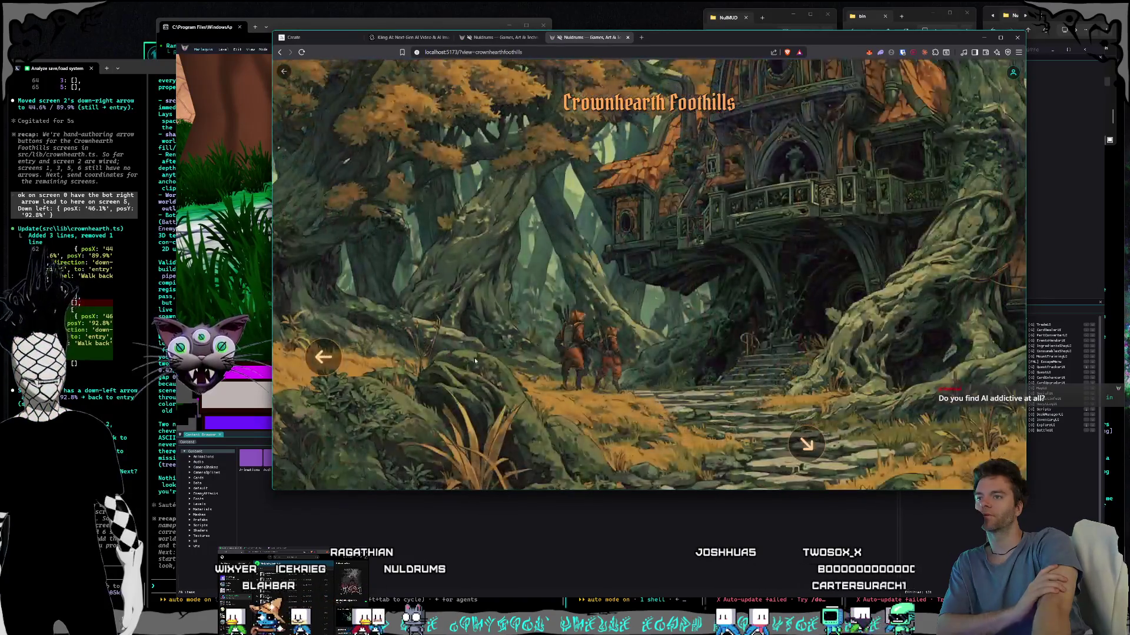
click(333, 356)
click(605, 446)
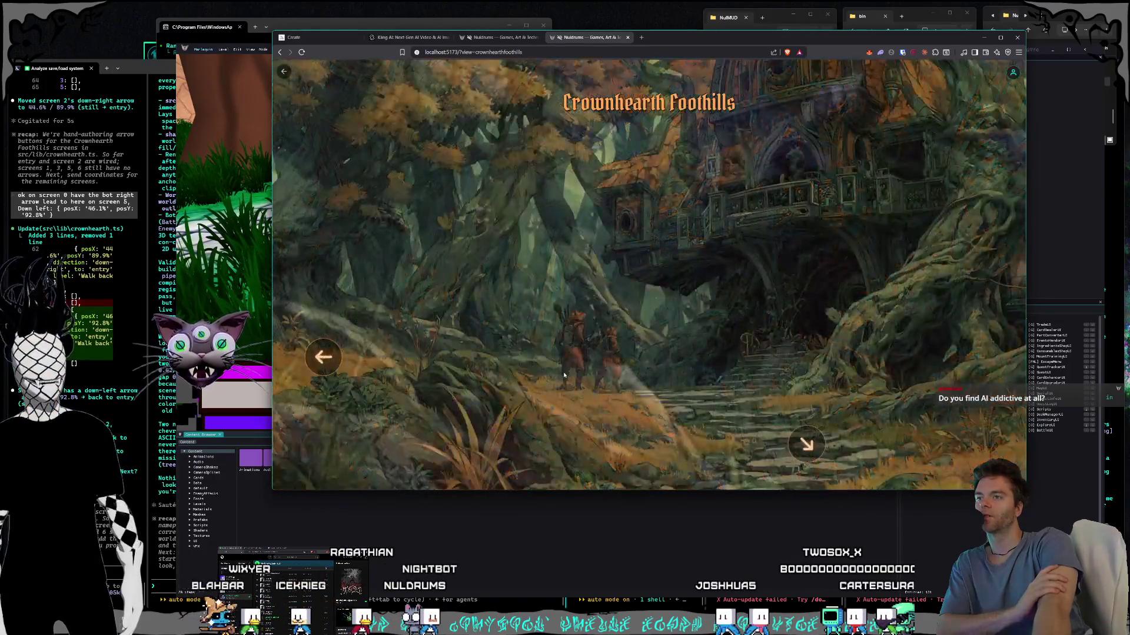
click(818, 458)
click(612, 456)
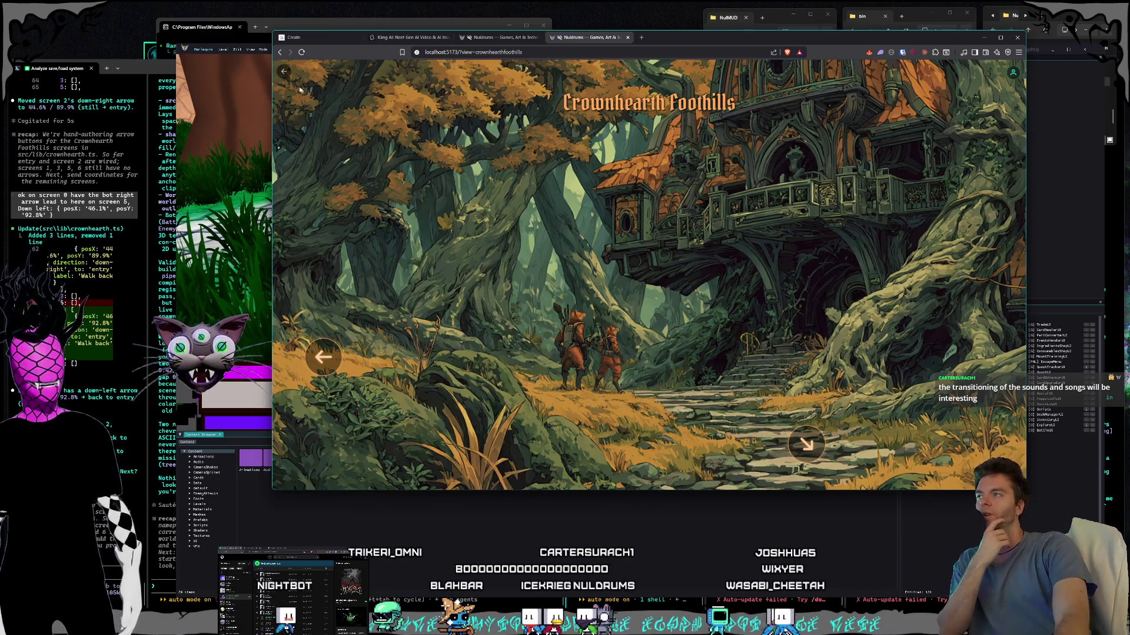
click(283, 74)
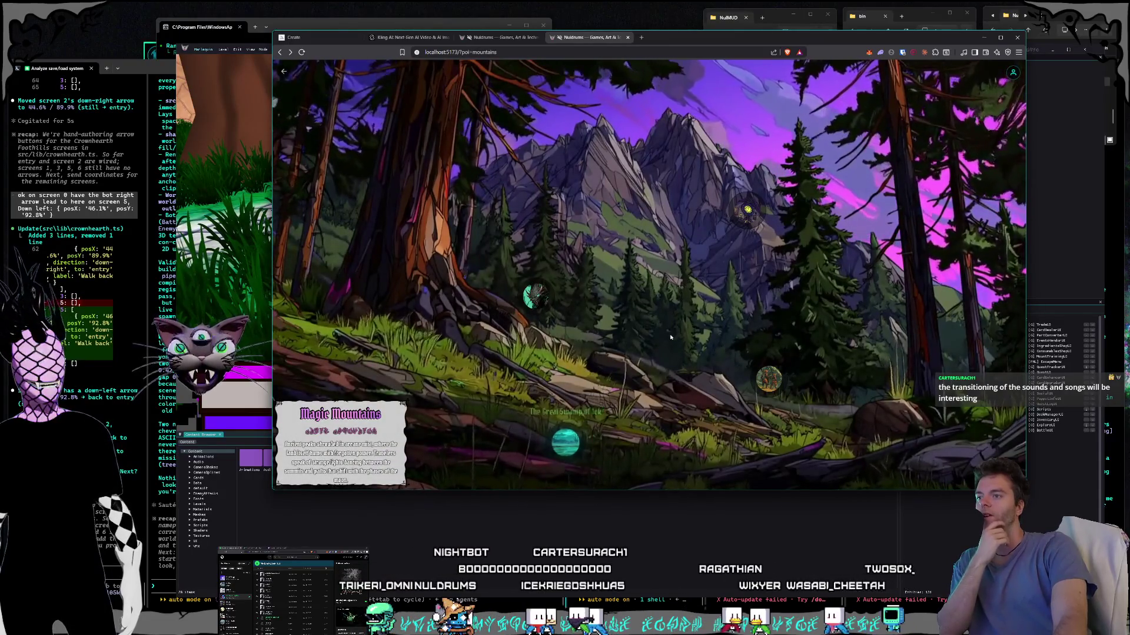
Step: Escape twice to the landing view, open Technology Towers, then bring the game editor forward
key(Escape)
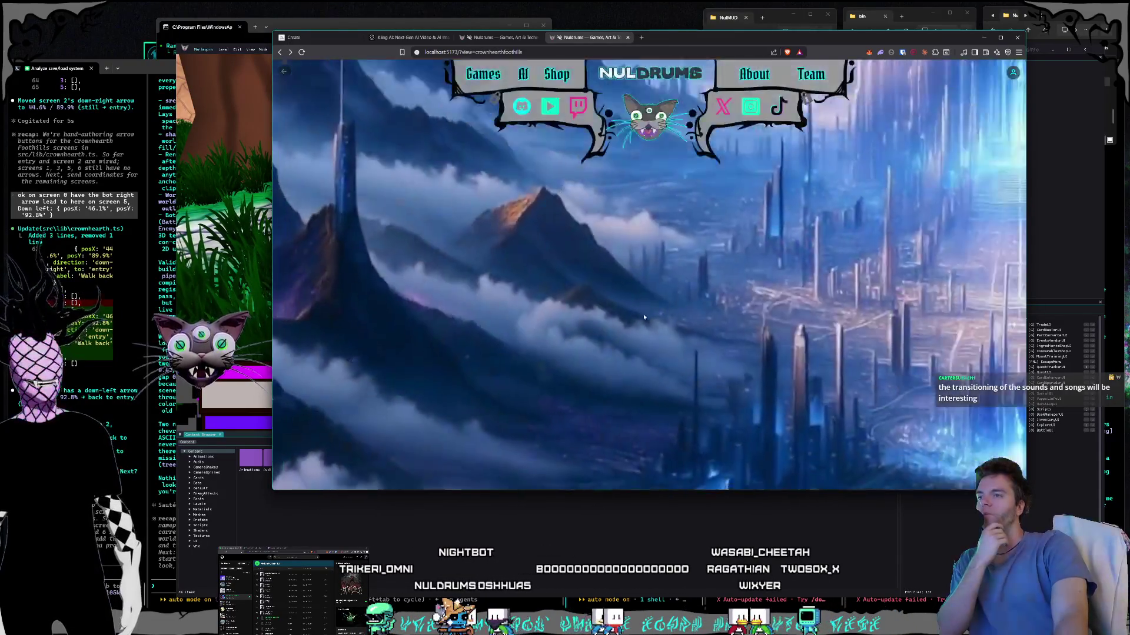
key(Escape)
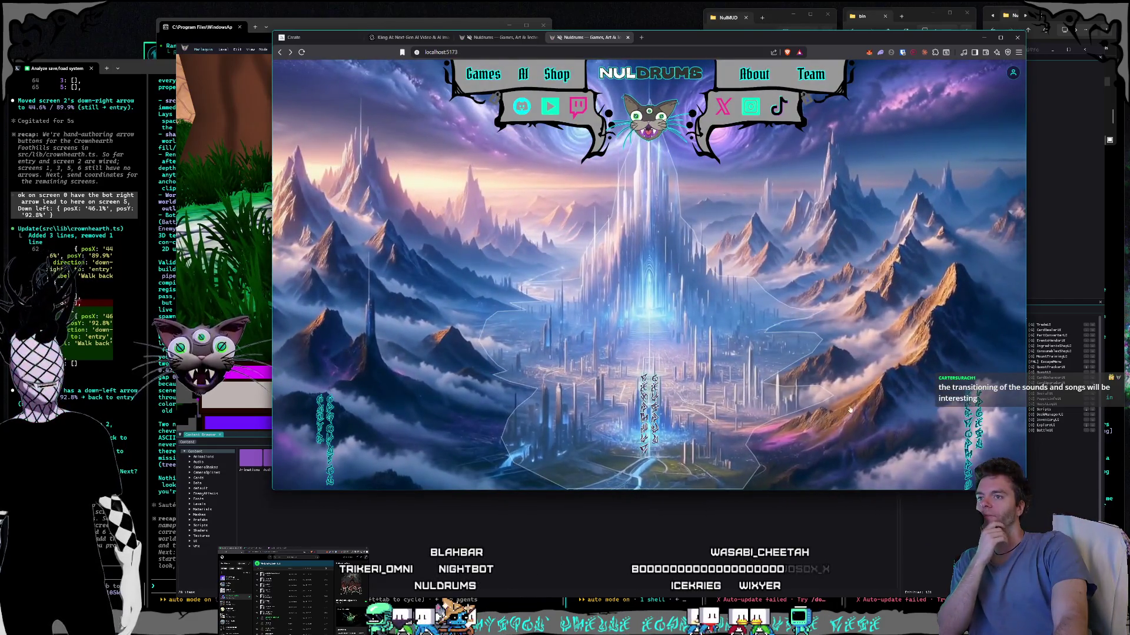
click(852, 412)
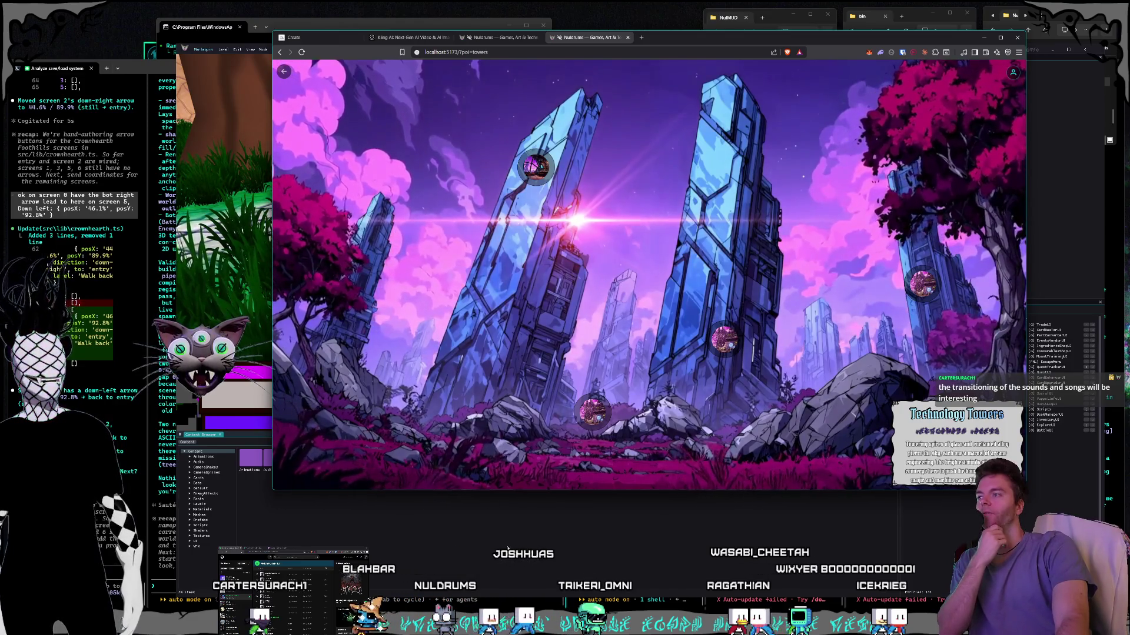
click(560, 562)
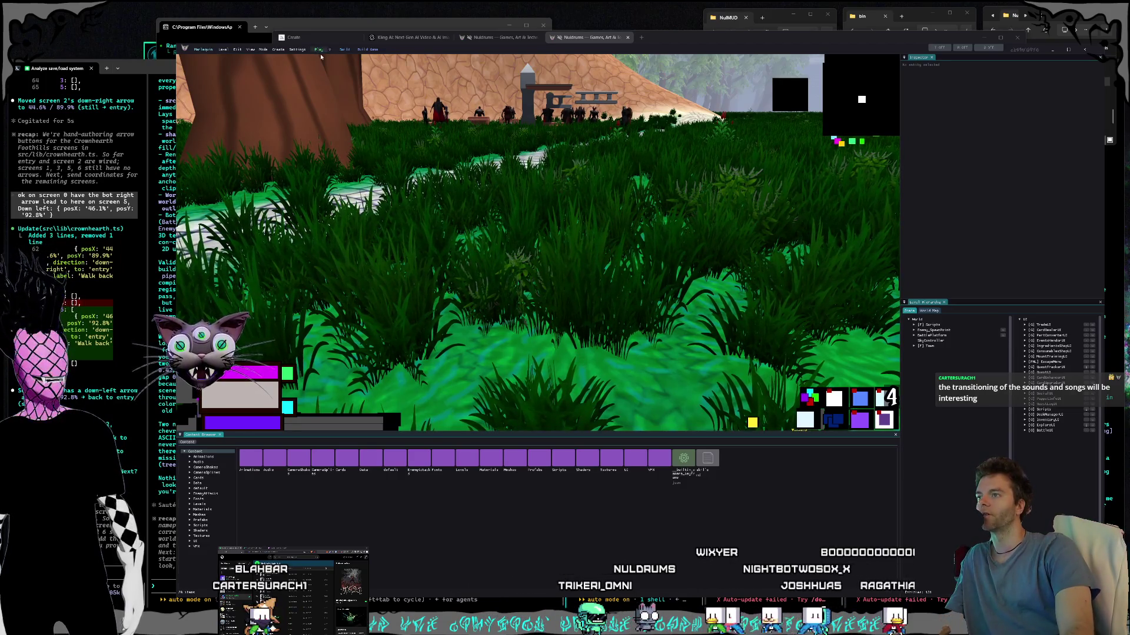
Step: Play the game and walk the character forward through the grass until the Soul Fox battle starts
click(318, 51)
key(w)
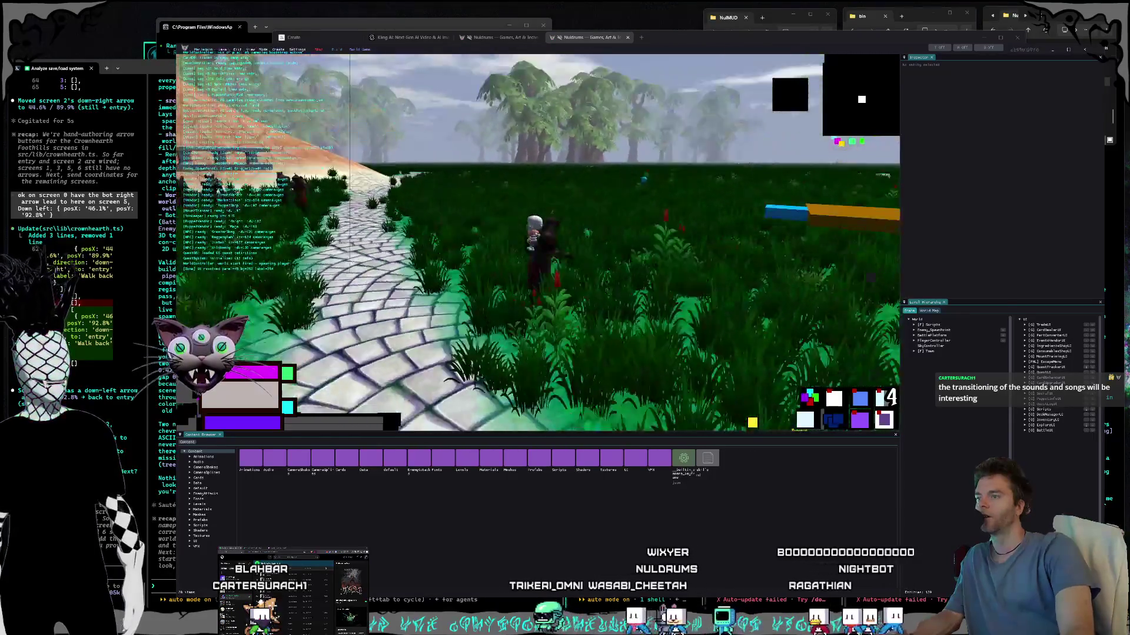
key(w)
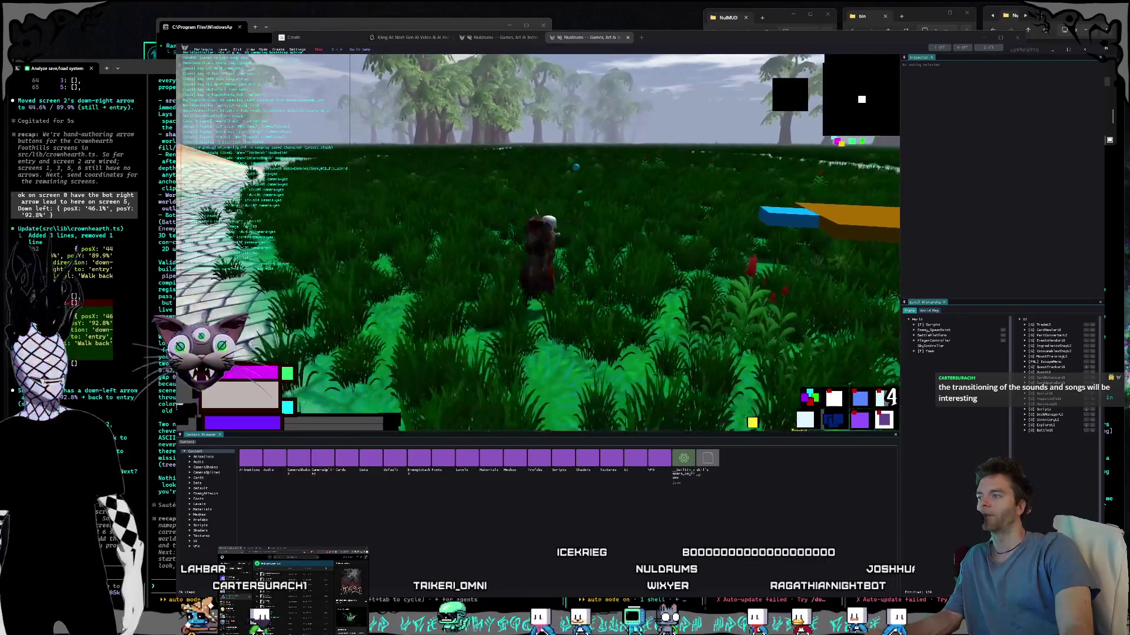
key(w)
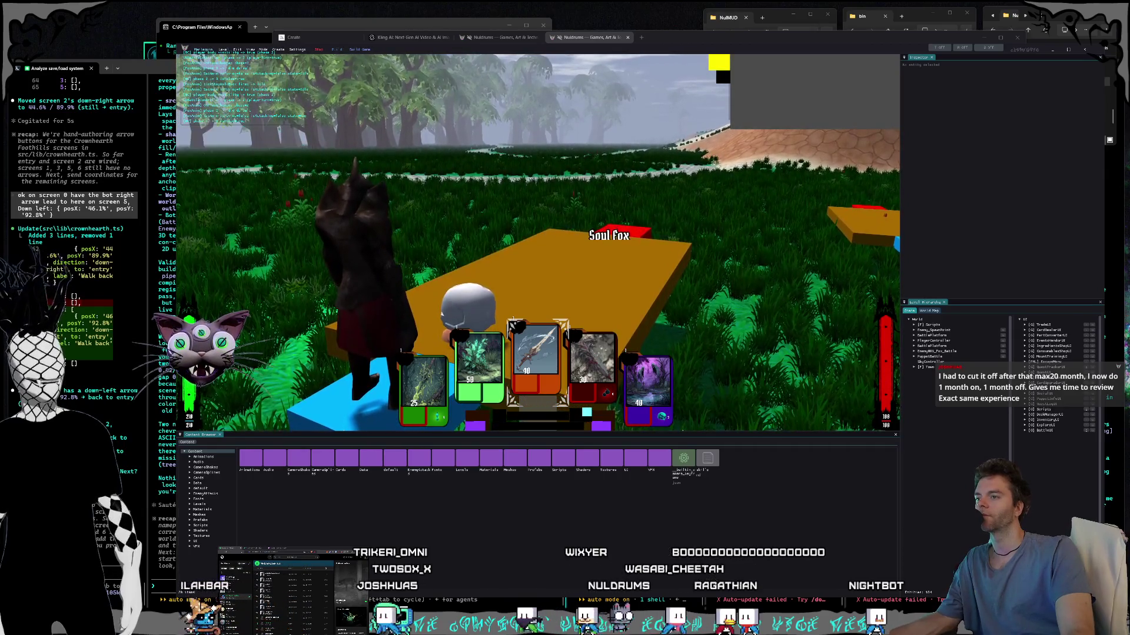
Step: Play the Slash card for 40 damage, then Alt-Tab from the game to the terminals
key(Return)
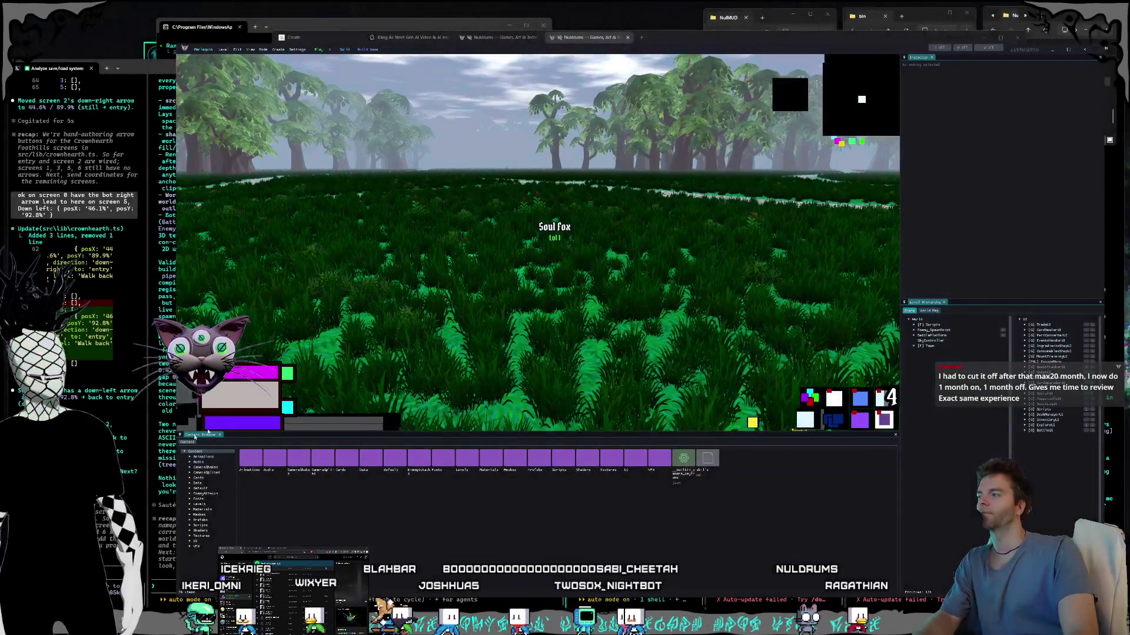
key(alt+Tab)
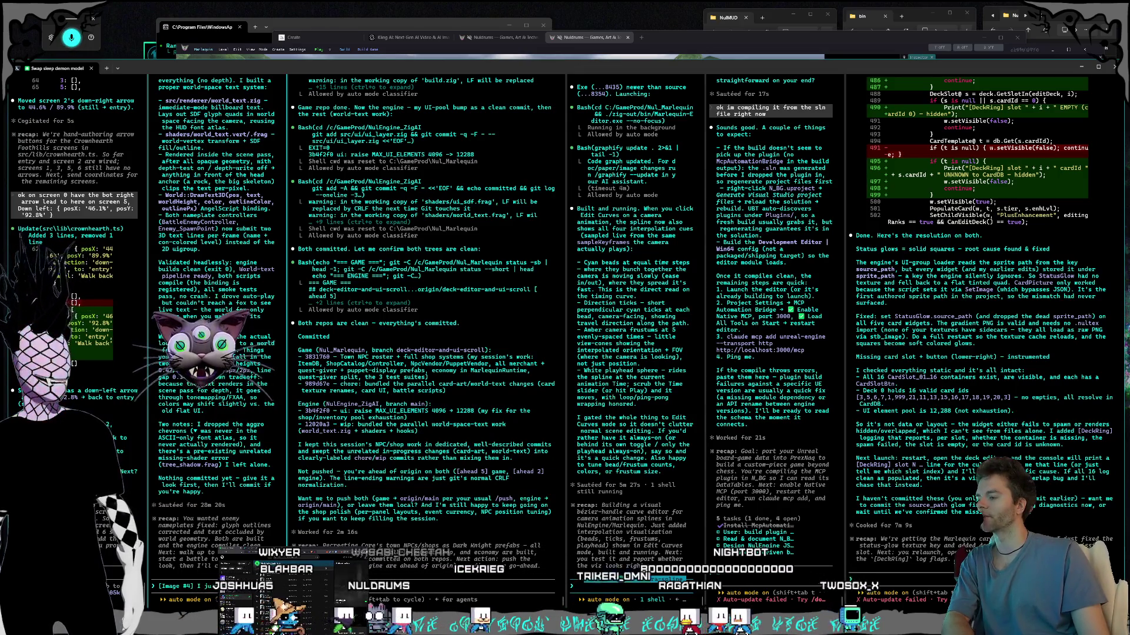
Step: Paste the prepared request to swap the sleep demon's model and send it to the agent
key(ctrl+v)
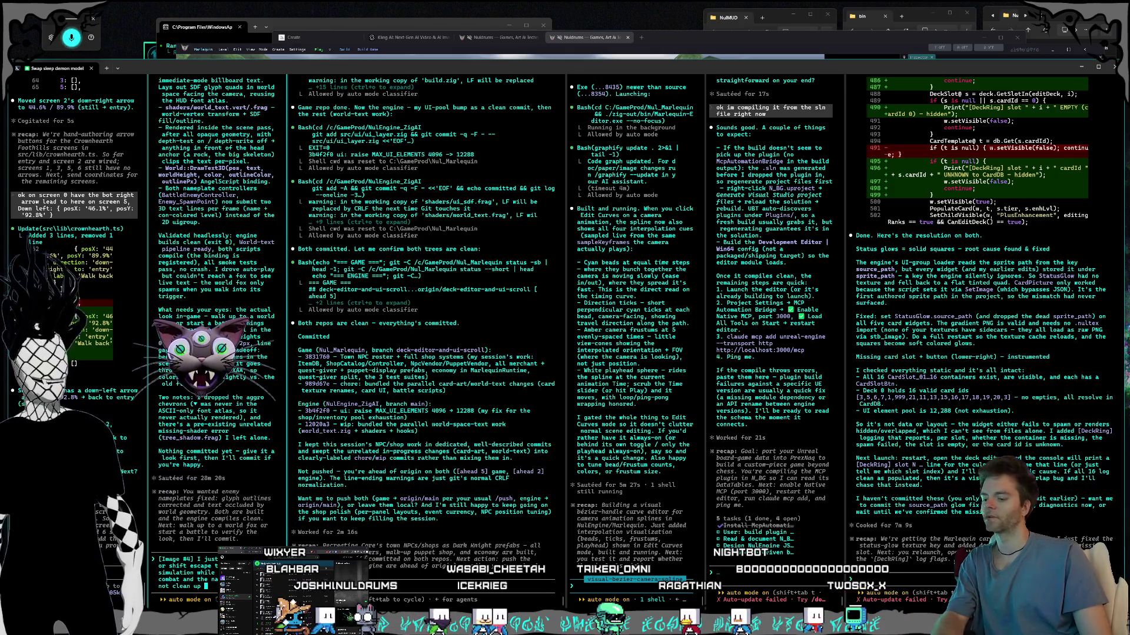
key(Return)
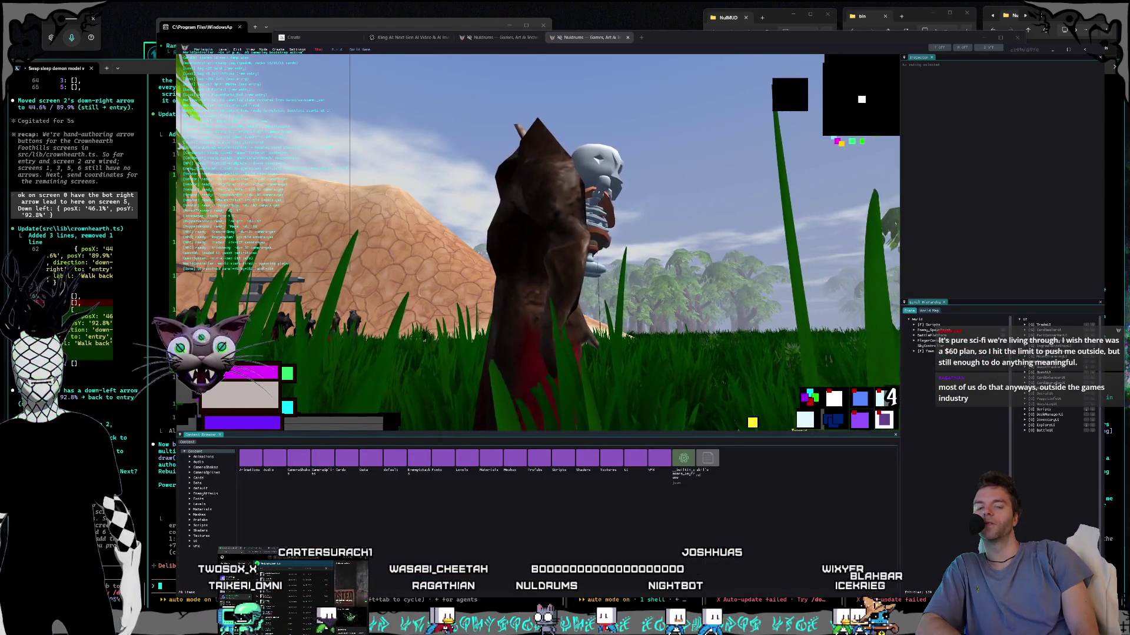
Step: Bring the terminals to the front and close the running game window with Alt+F4
key(alt+Tab)
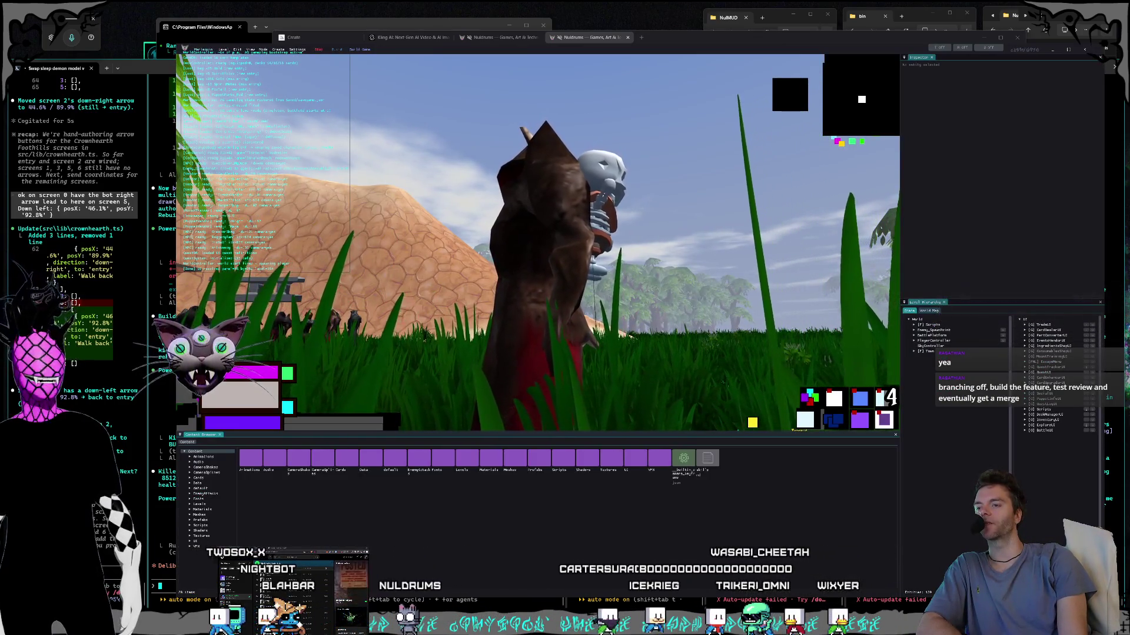
key(alt+F4)
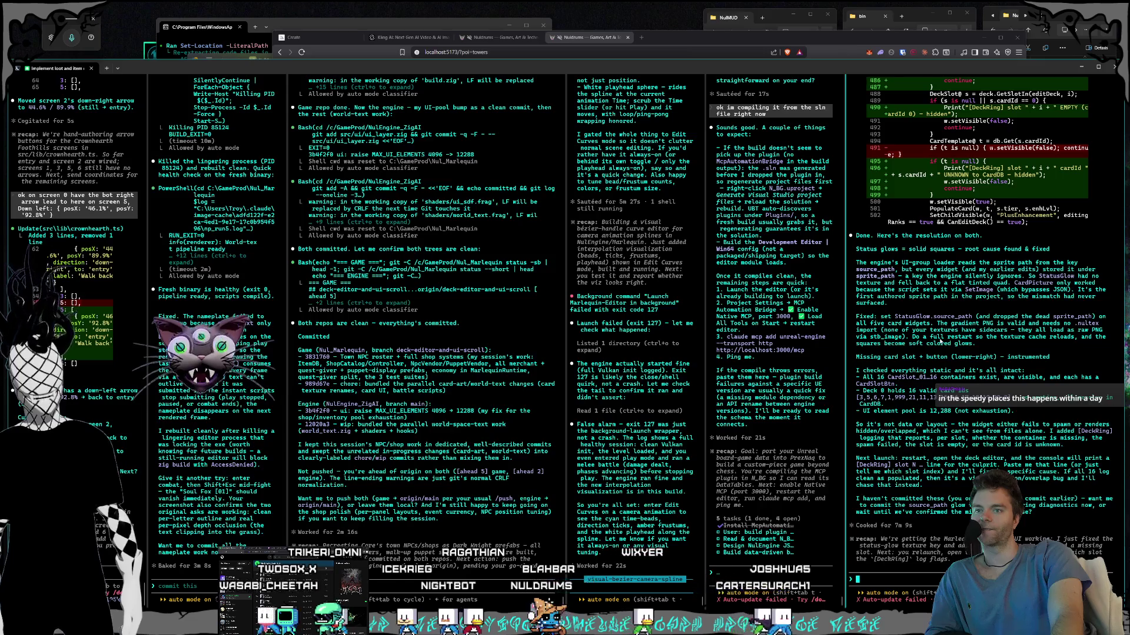
Step: Launch the Nul_Marlequin engine from its project folder and switch to Claude's Usage settings page
click(1060, 45)
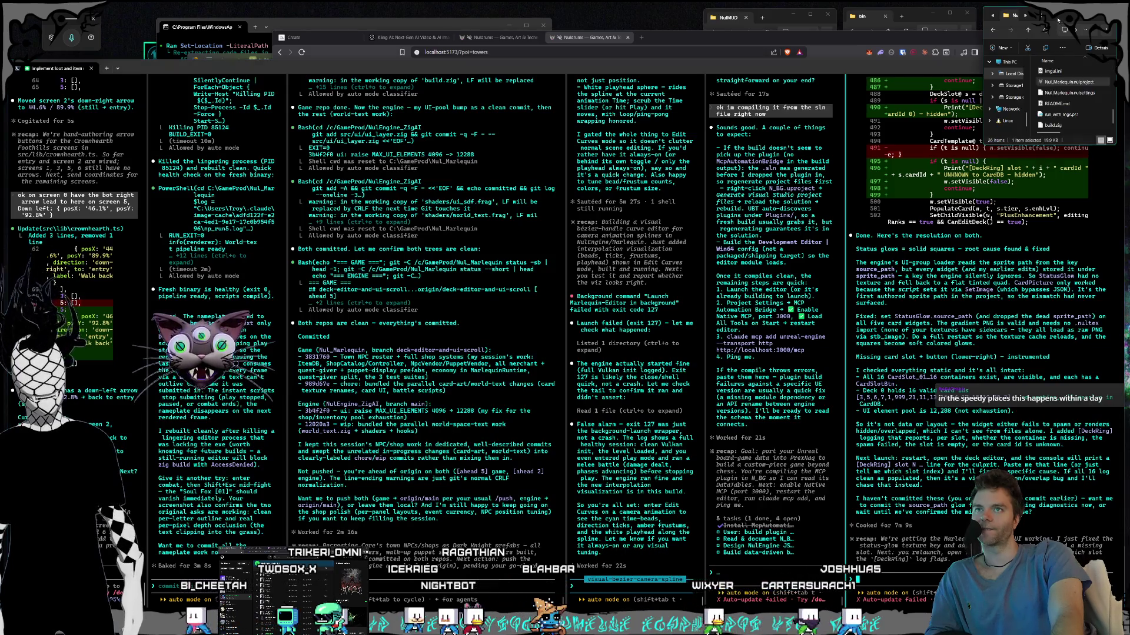
double_click(1063, 82)
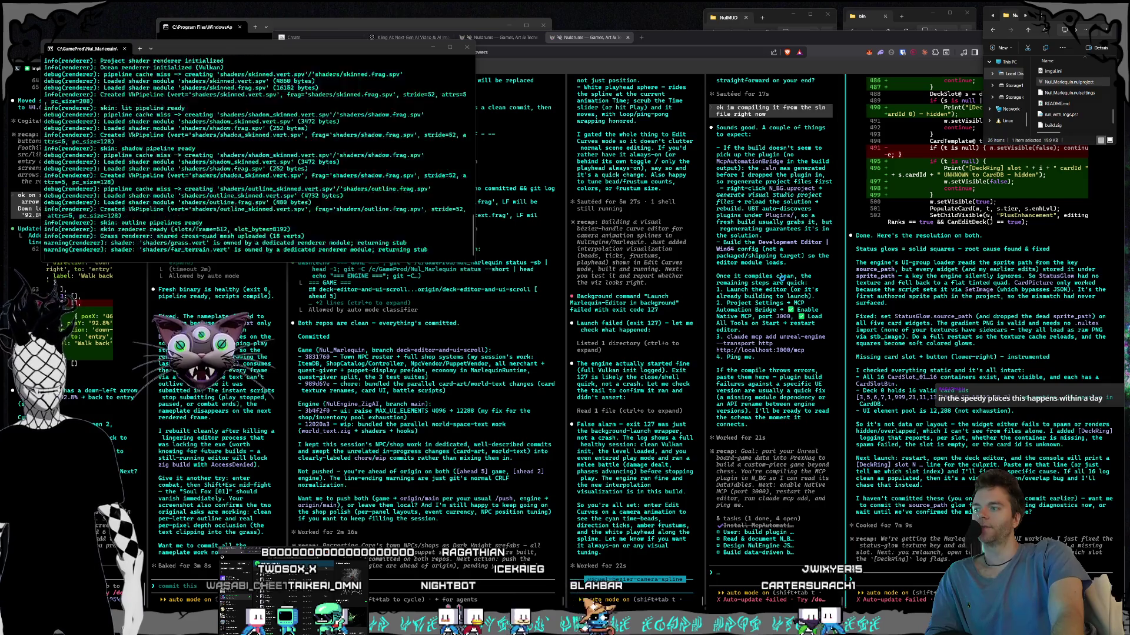
key(alt+Tab)
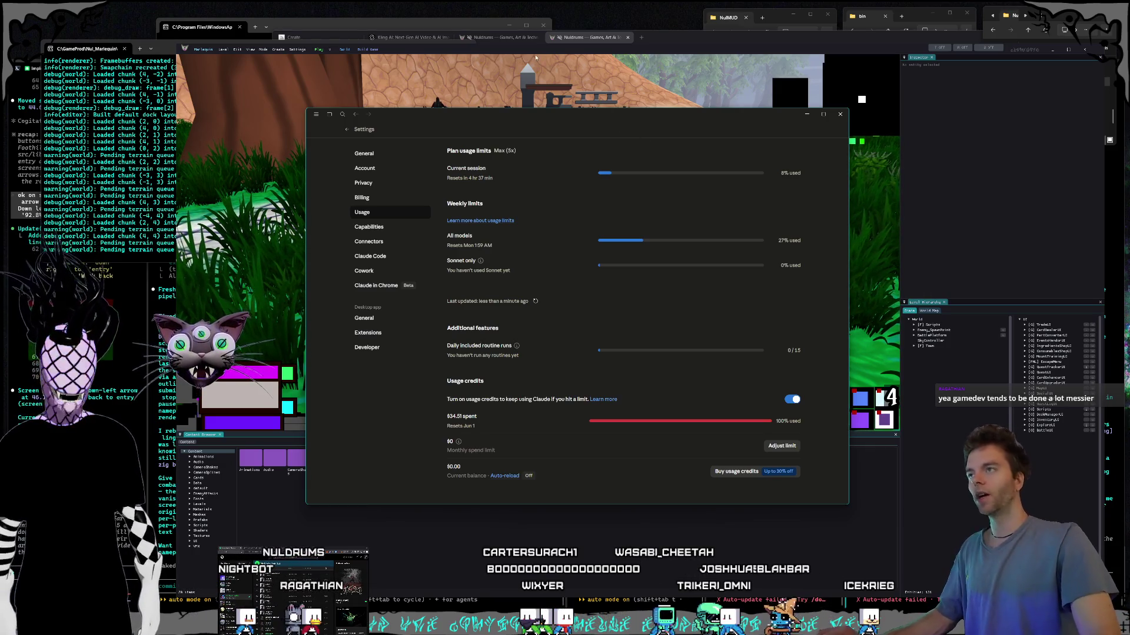
Step: Shift the Claude usage settings window slightly, then minimize it to reveal the 3D forest scene
mouse_move(538, 116)
mouse_down()
mouse_move(587, 114)
mouse_move(549, 116)
mouse_up()
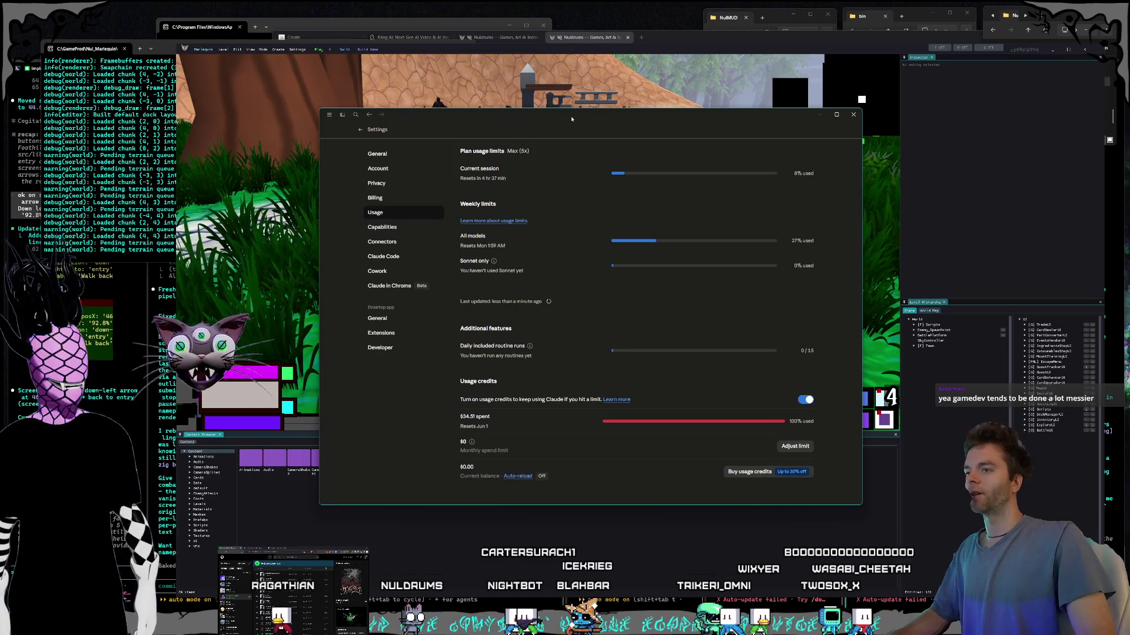
mouse_move(573, 122)
mouse_down()
mouse_move(581, 128)
mouse_move(561, 126)
mouse_up()
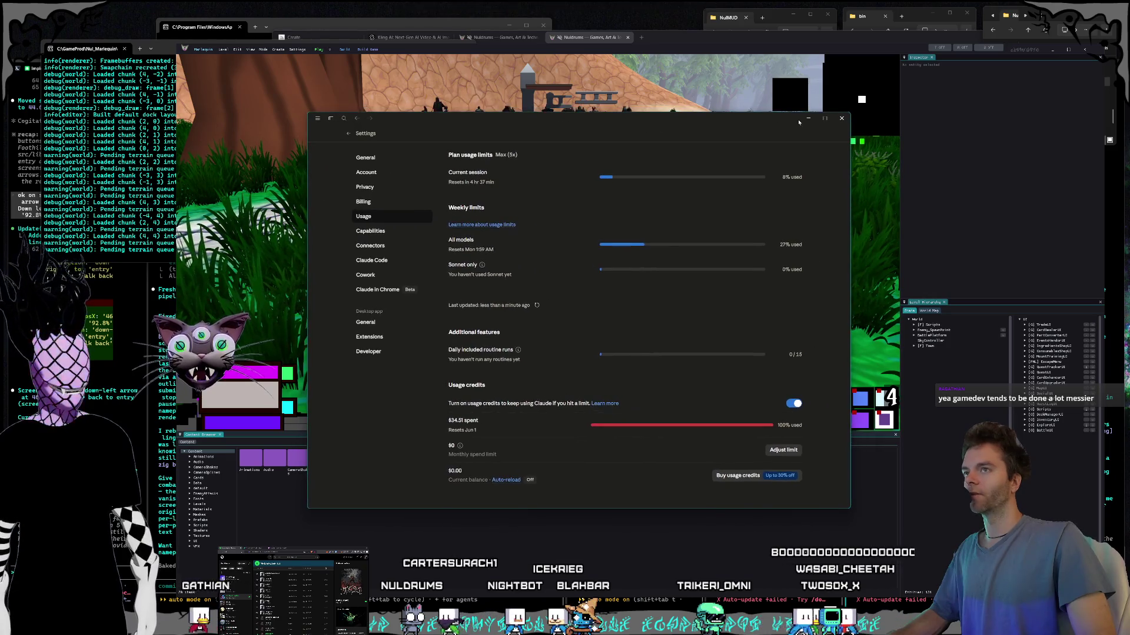
click(814, 120)
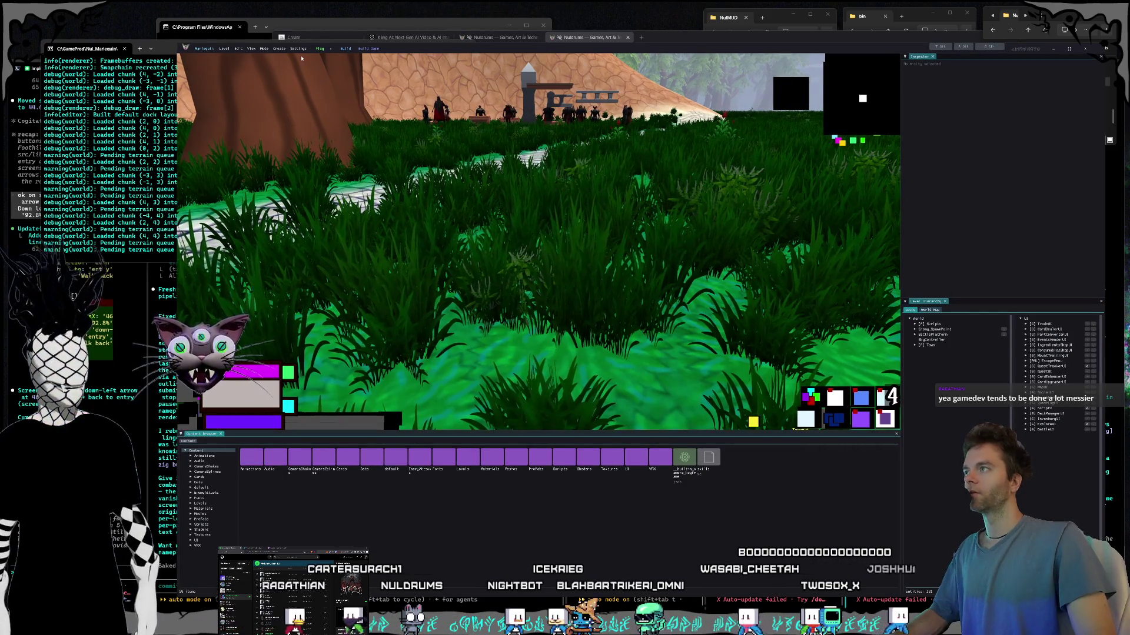
Step: Play-test the Soul Fox card battle, stop play with Escape, and close the engine editor
click(318, 51)
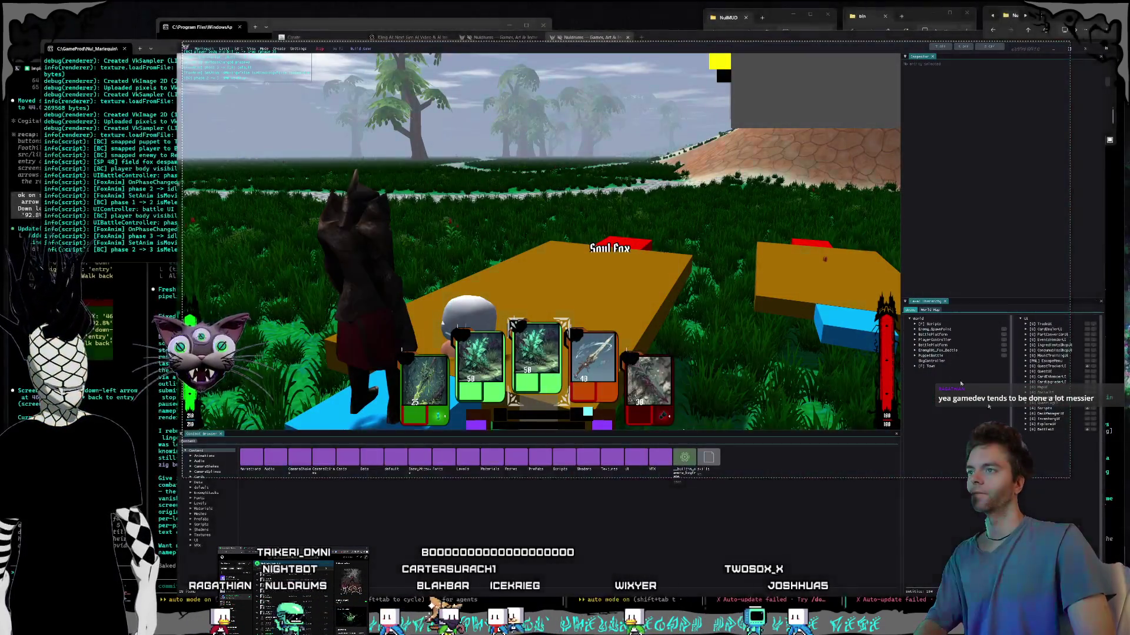
key(Escape)
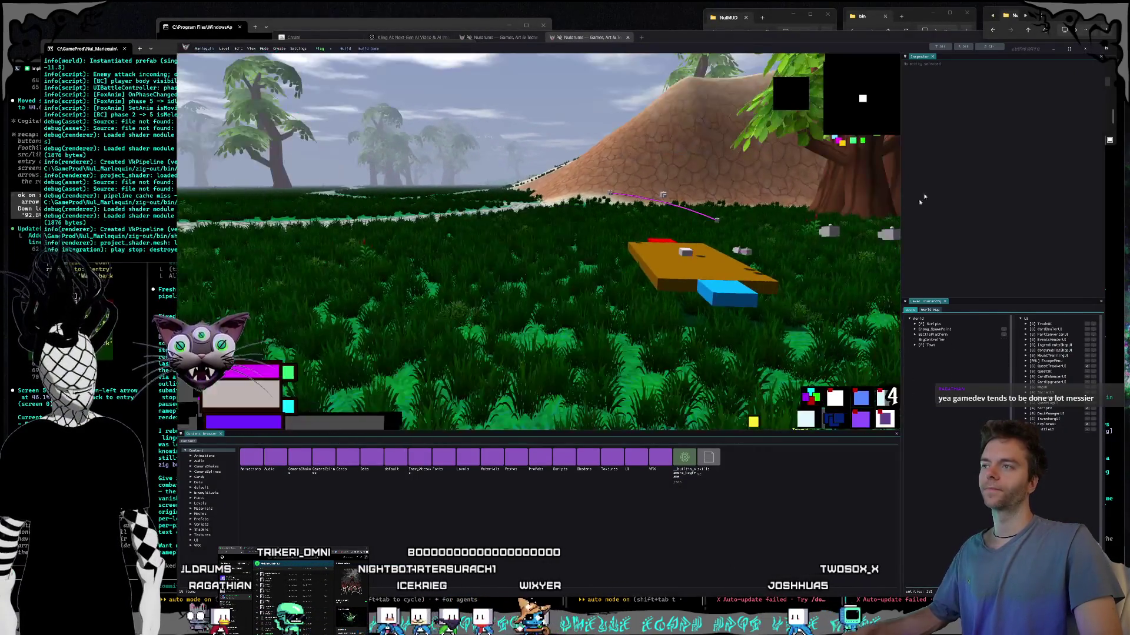
click(1085, 48)
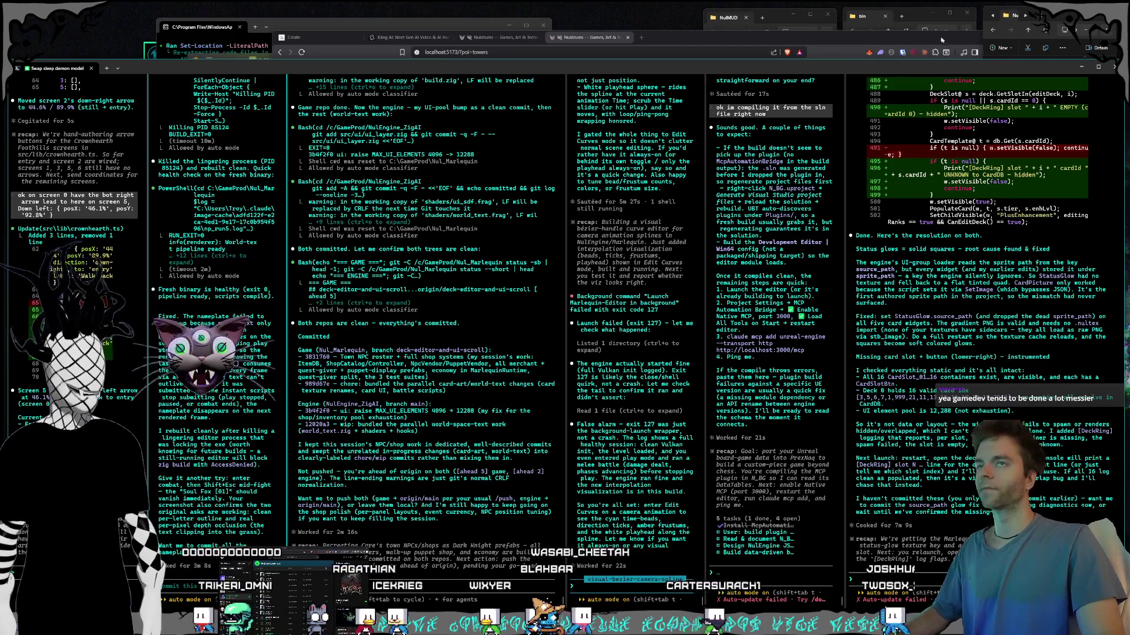
Step: Relaunch the engine from the project file browser and start play-testing
click(1023, 47)
double_click(1064, 82)
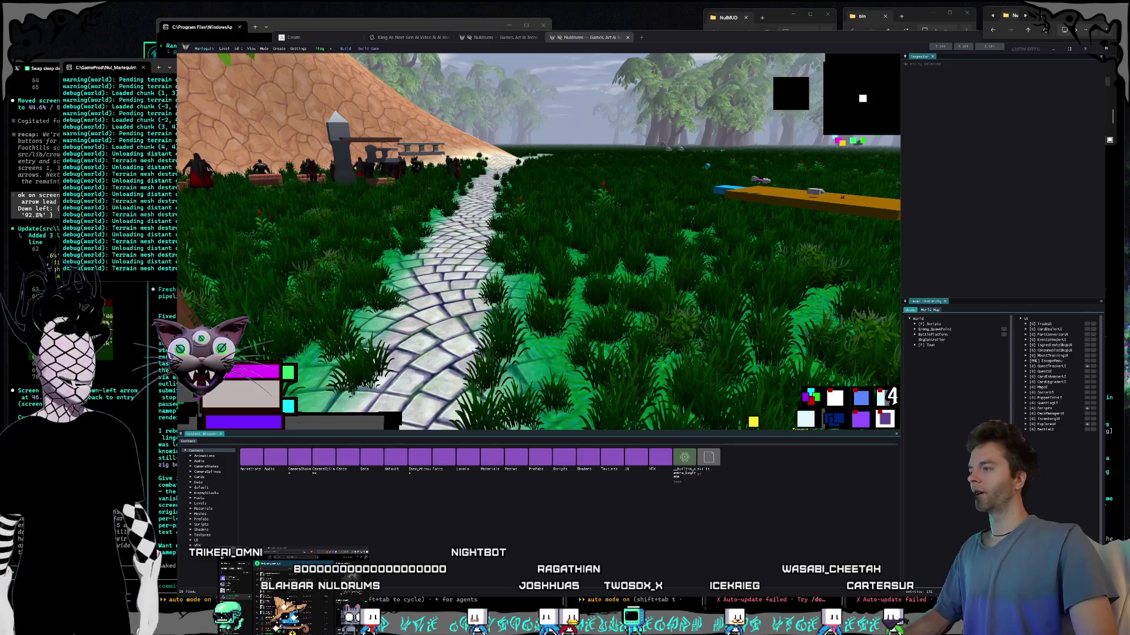
click(320, 50)
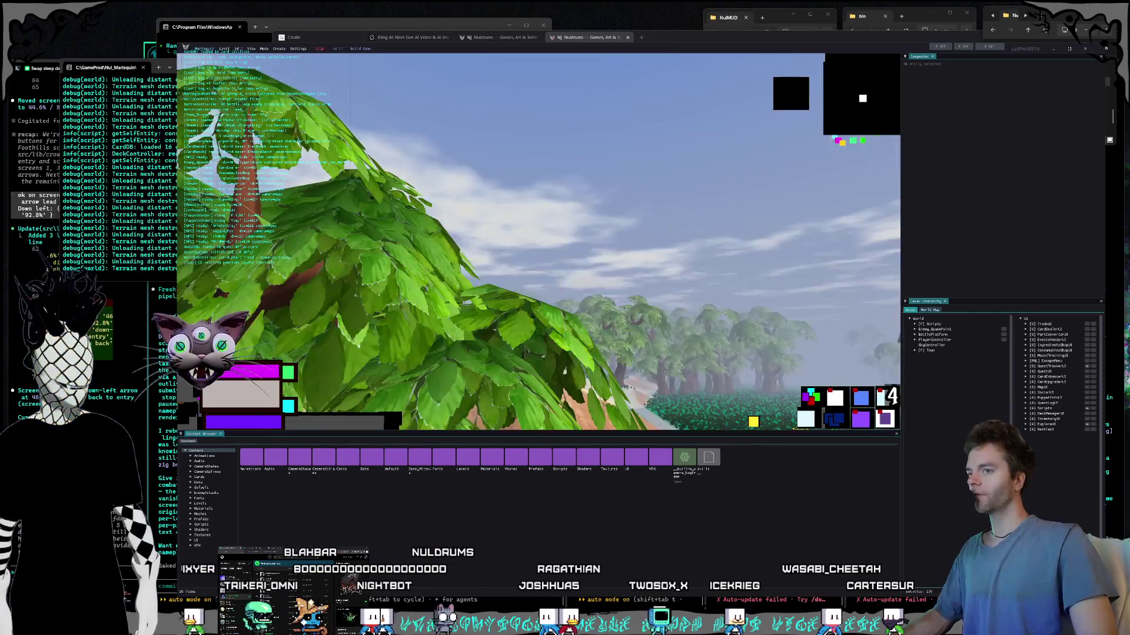
Step: Walk and jump the character along the stone path, then open the card deck screen with Tab
key(a)
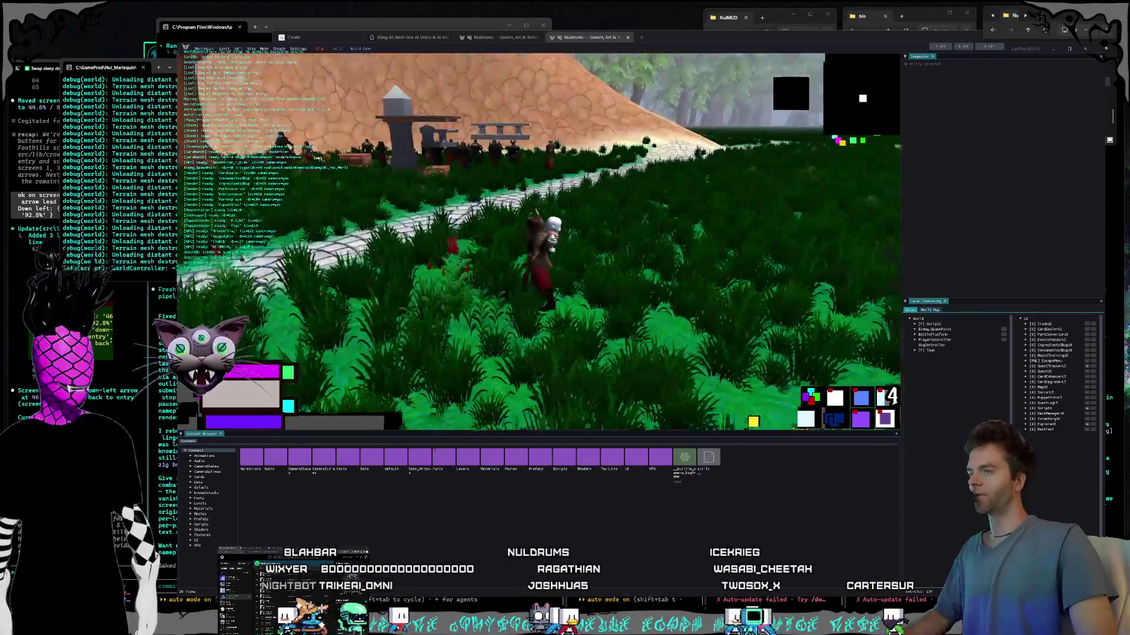
key(space)
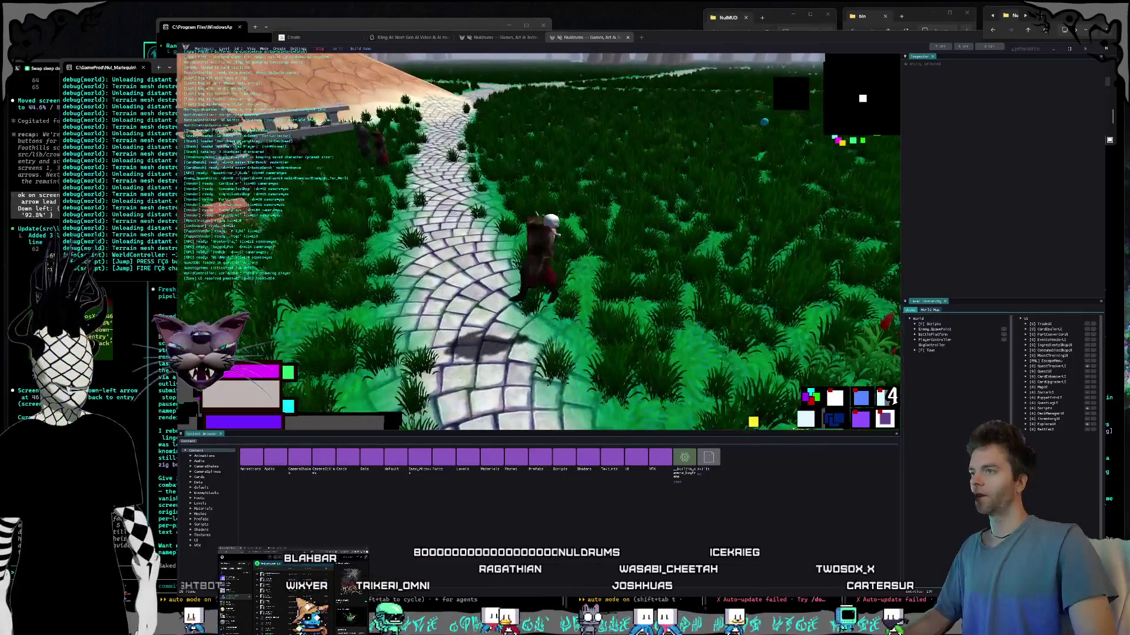
key(space)
key(space)
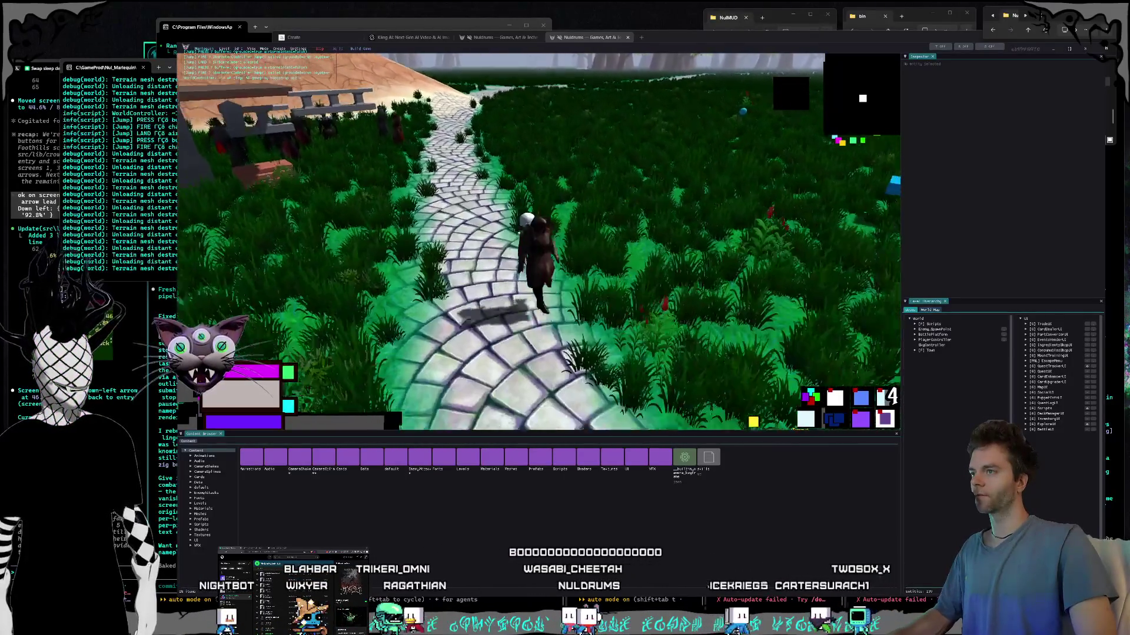
key(space)
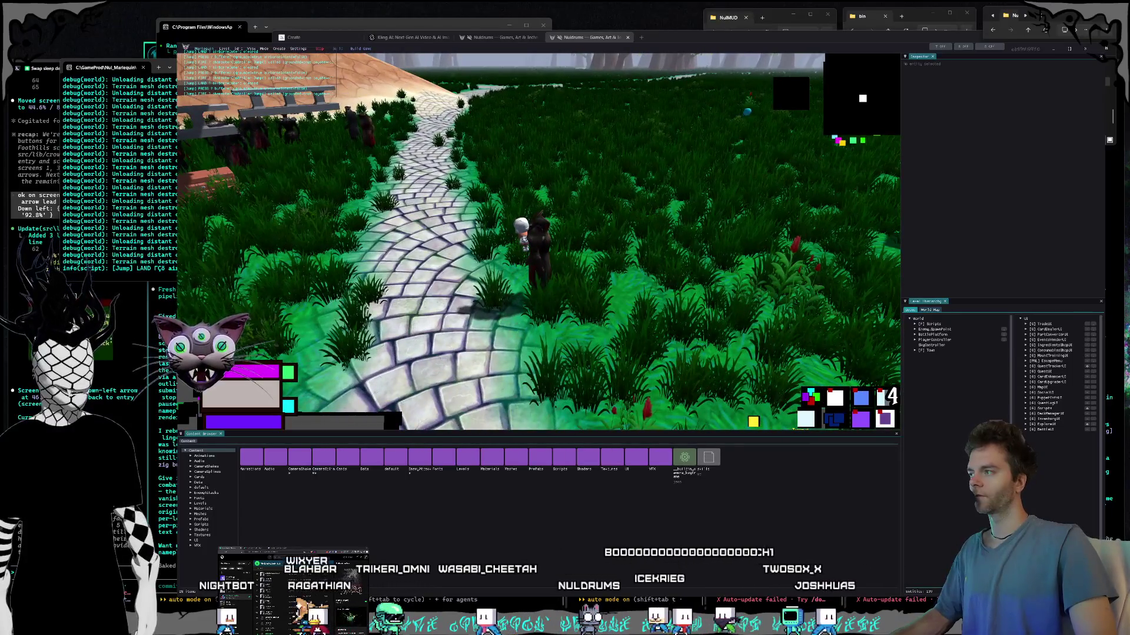
key(space)
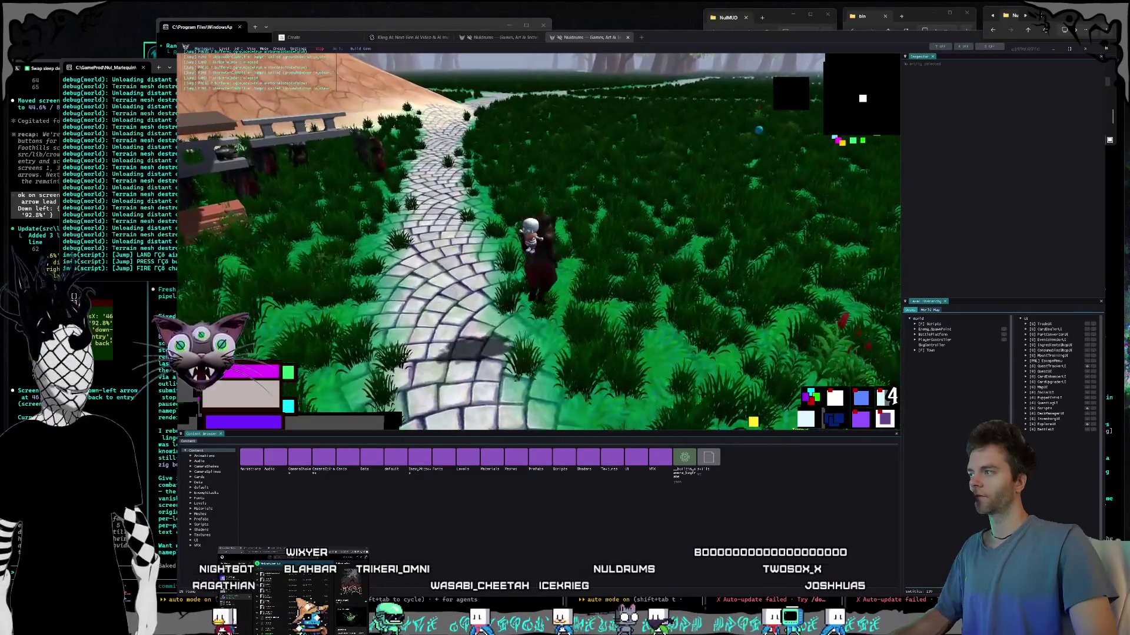
key(space)
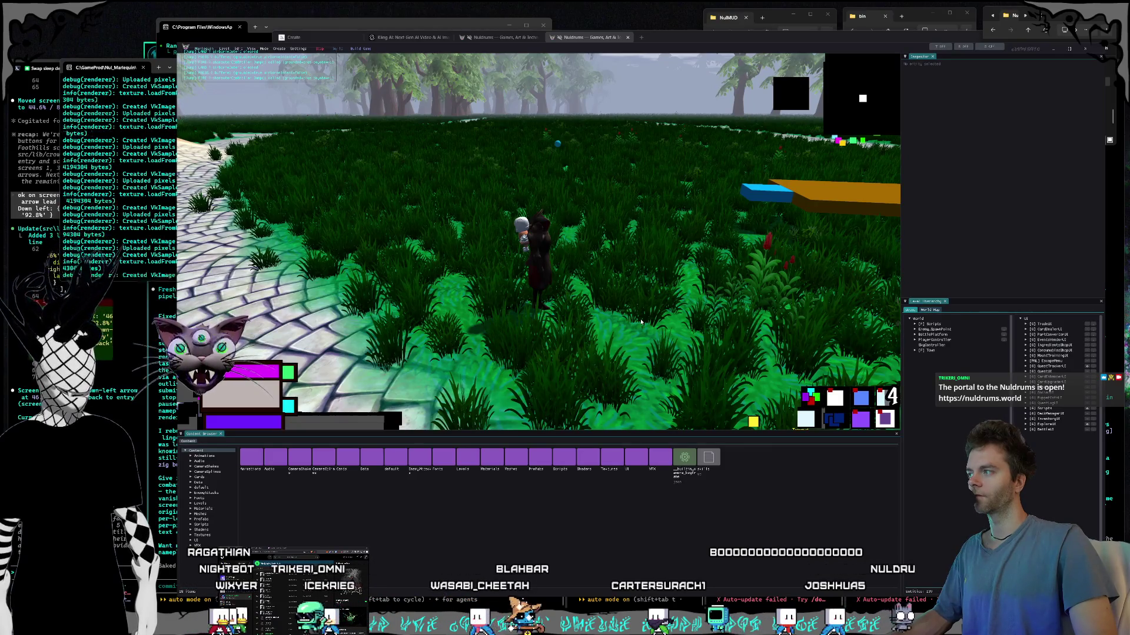
key(Tab)
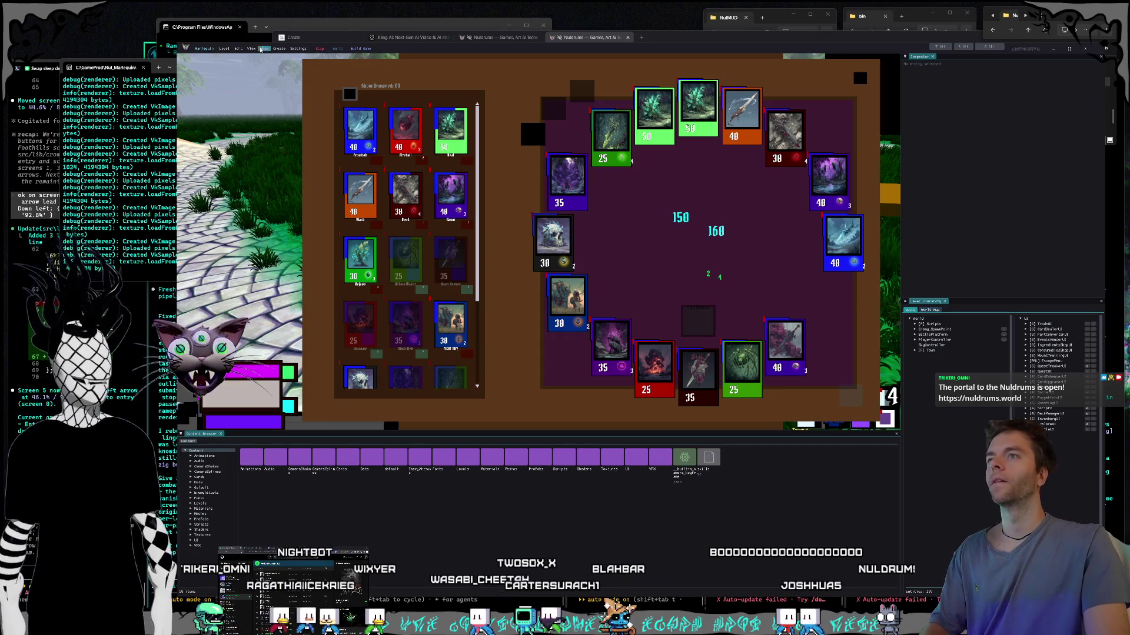
Step: Capture two region screenshots of the deck screen, then close the deck overlay
key(super+shift+s)
mouse_move(234, 35)
mouse_down()
mouse_move(839, 429)
mouse_move(912, 445)
mouse_up()
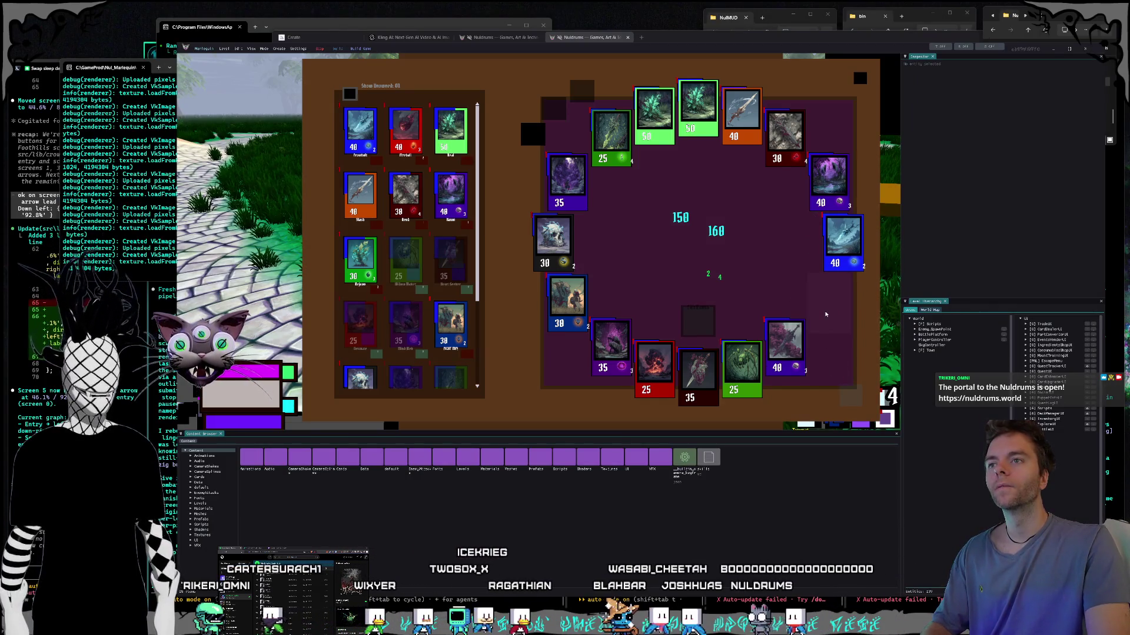
key(super+shift+s)
drag(212, 53, 1043, 556)
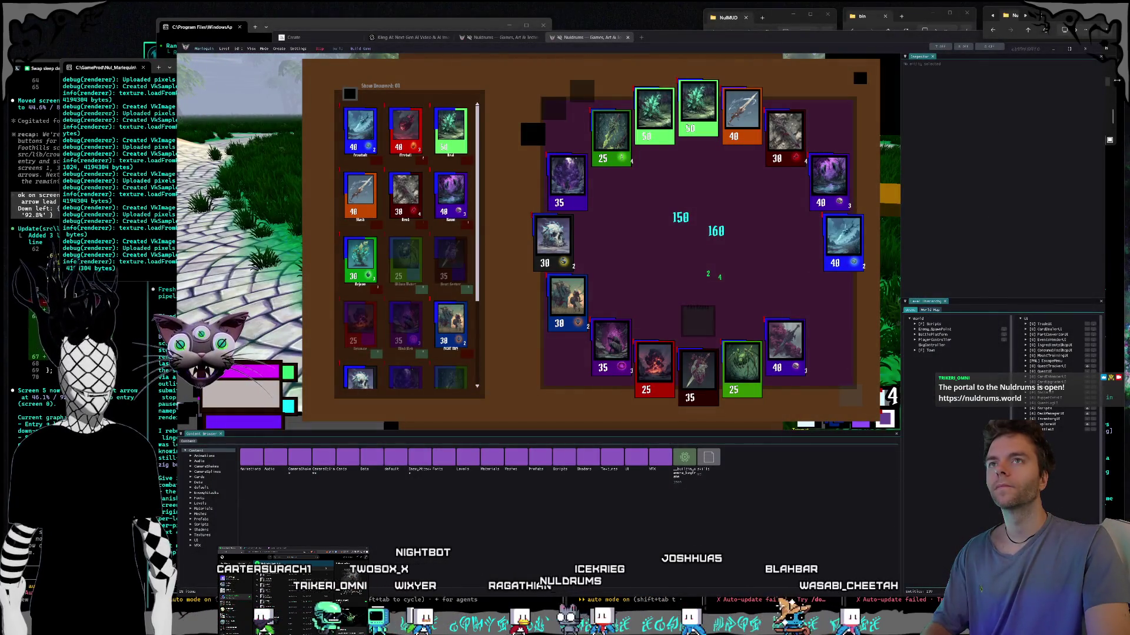
click(859, 78)
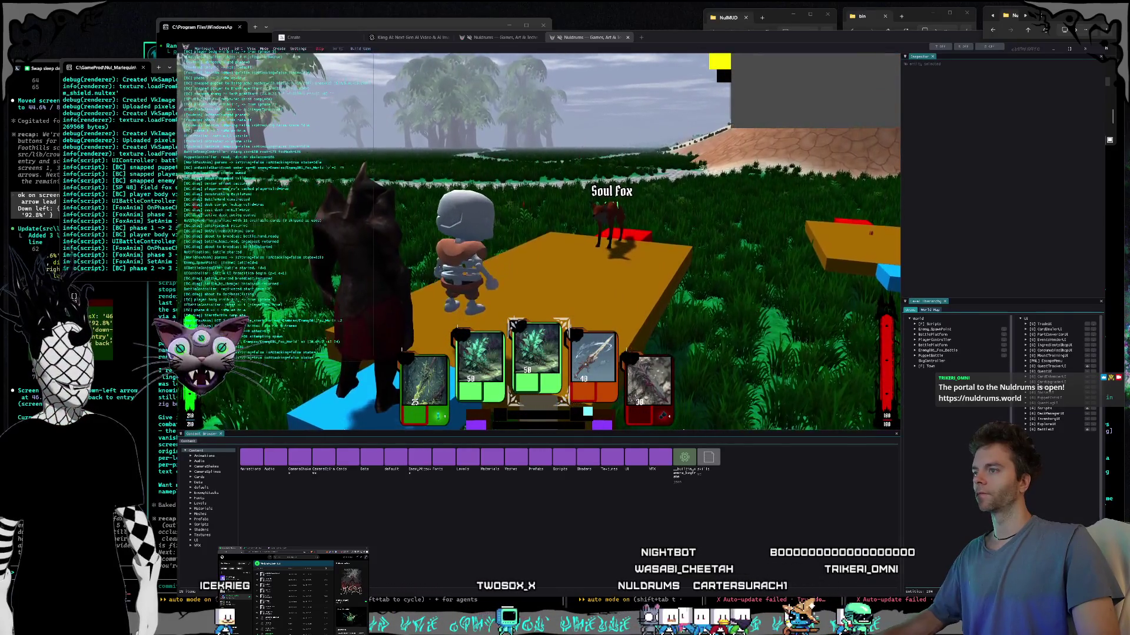
Step: Play the 40-cost Slash and then Rend against the Soul Fox, turn the camera left, and minimize the editor
key(Return)
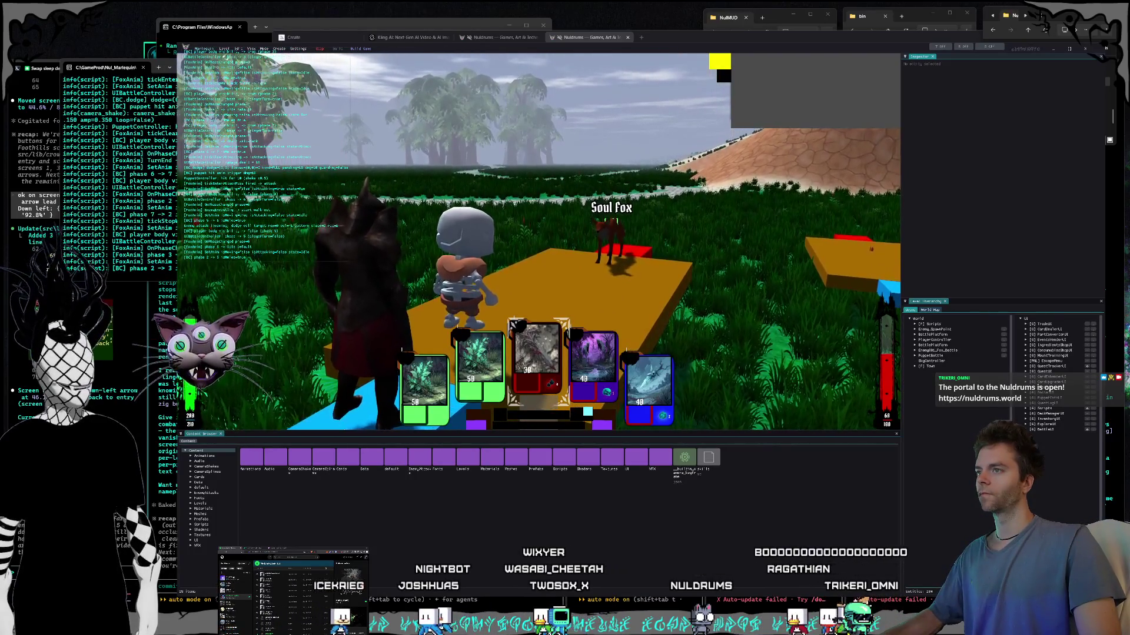
key(Return)
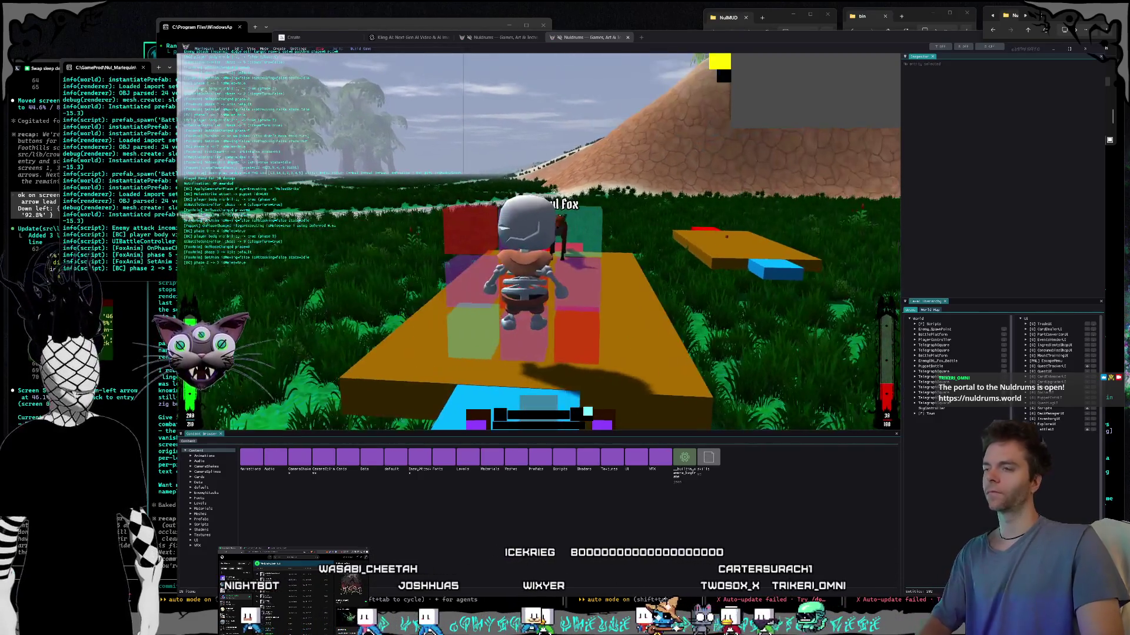
drag(857, 81, 832, 83)
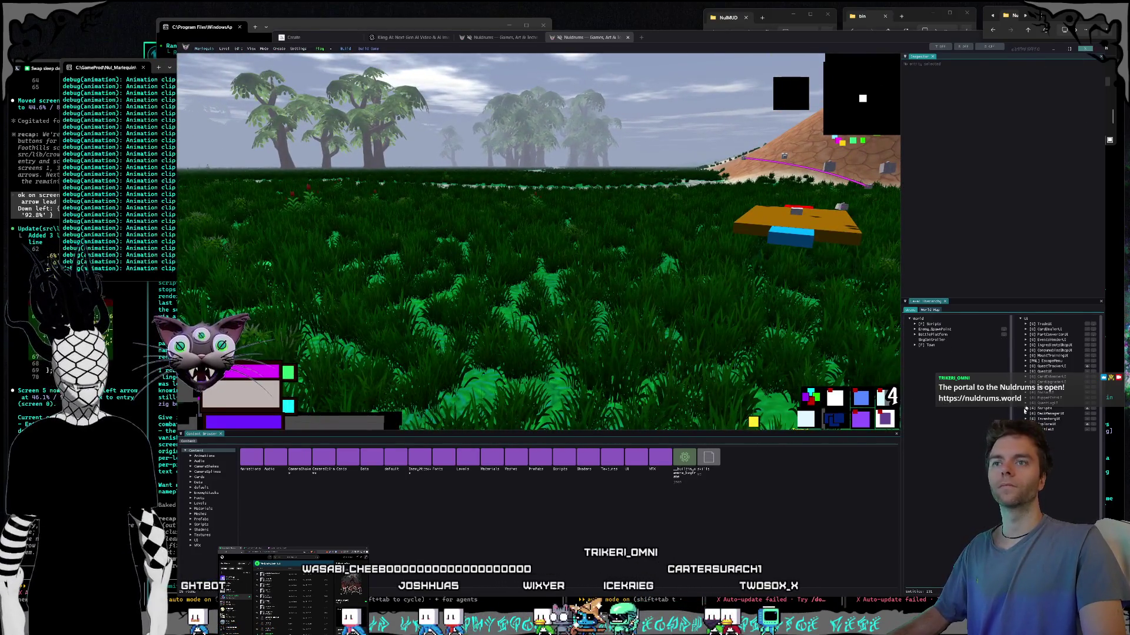
click(1085, 49)
Step: Paste the deck screenshot with a note that a button opens the card UI even when scrolled to during the hand
key(ctrl+v)
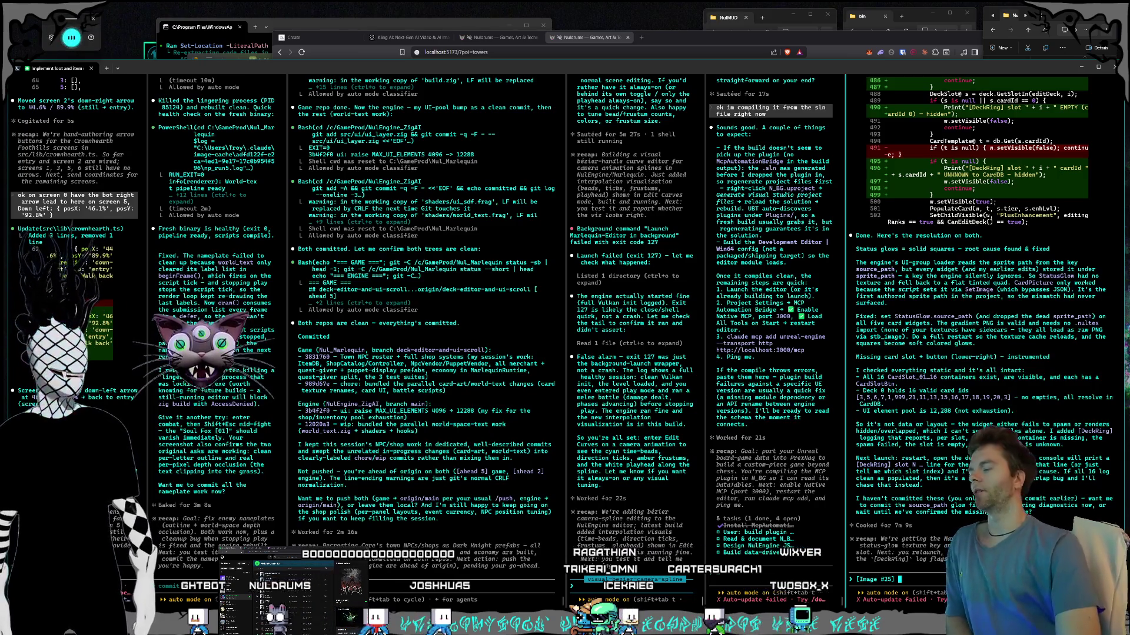
text(Check it out the)
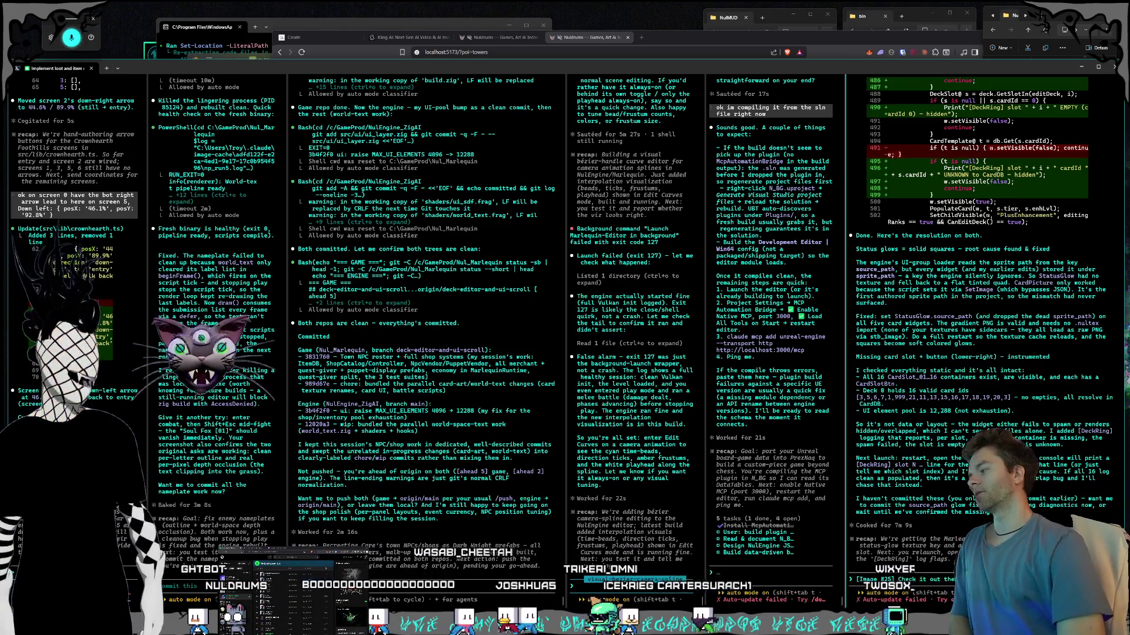
text( emp)
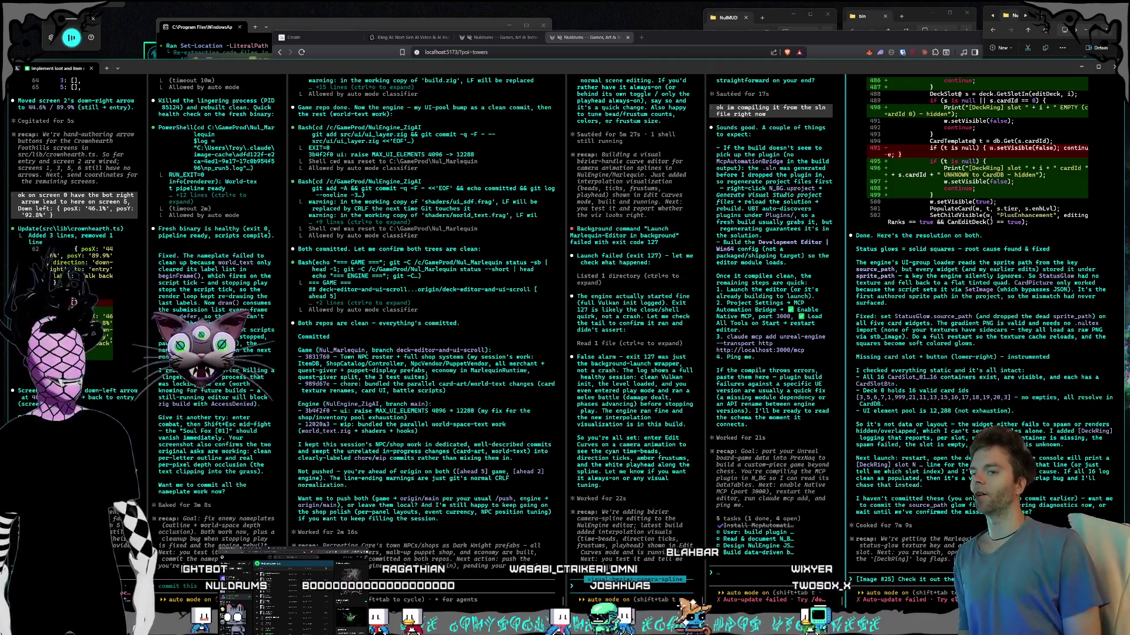
text(over there's a button )
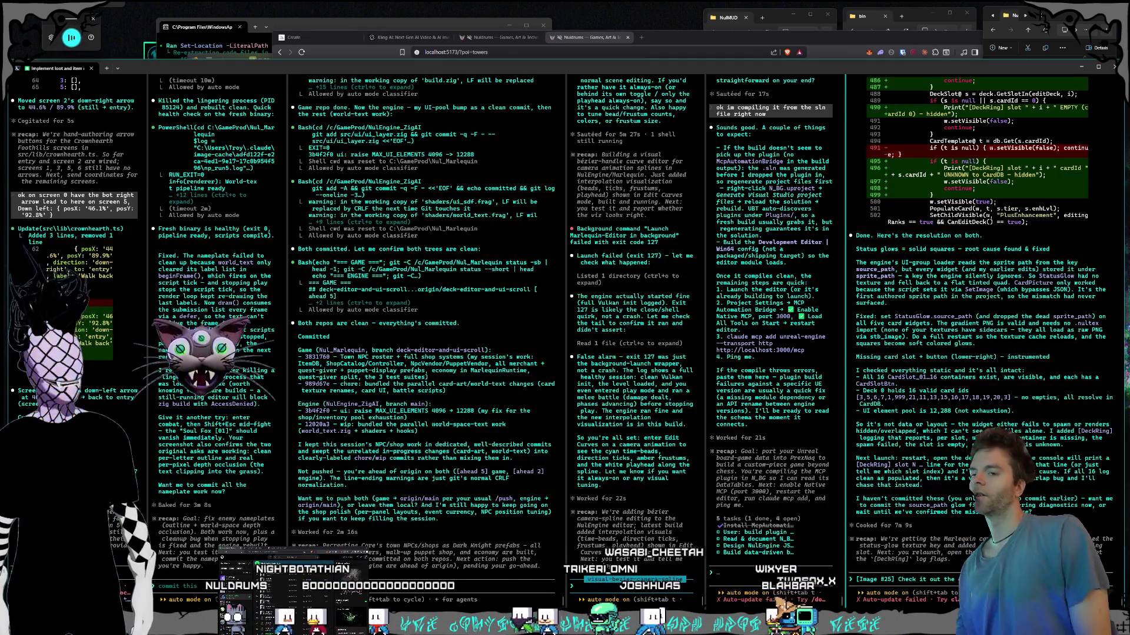
text(which)
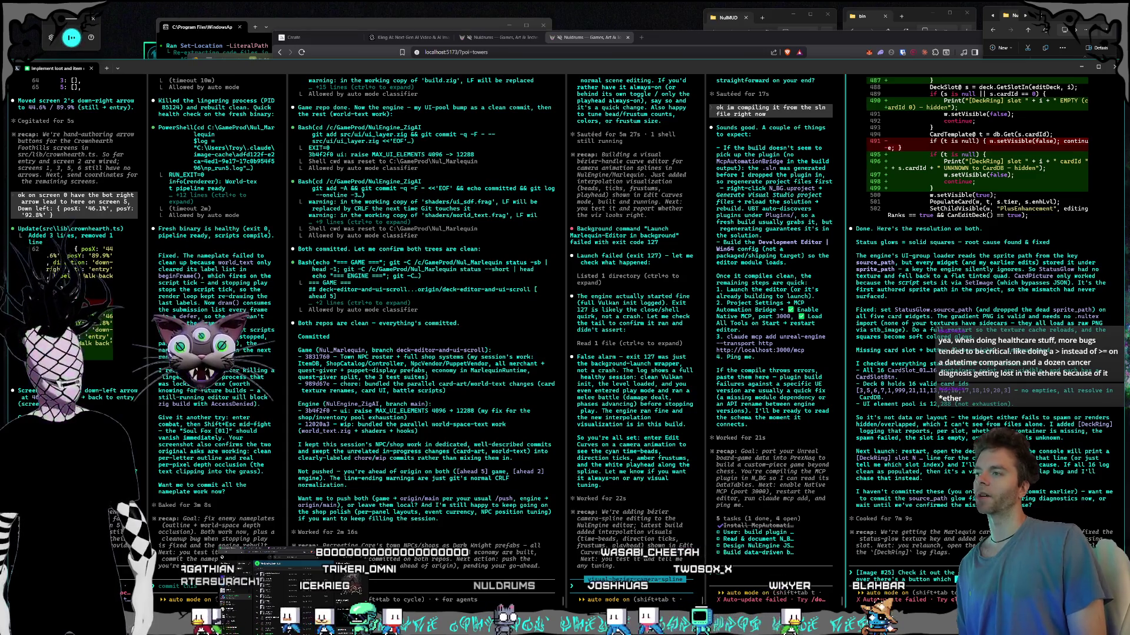
text(it opens the card in that the UI for that)
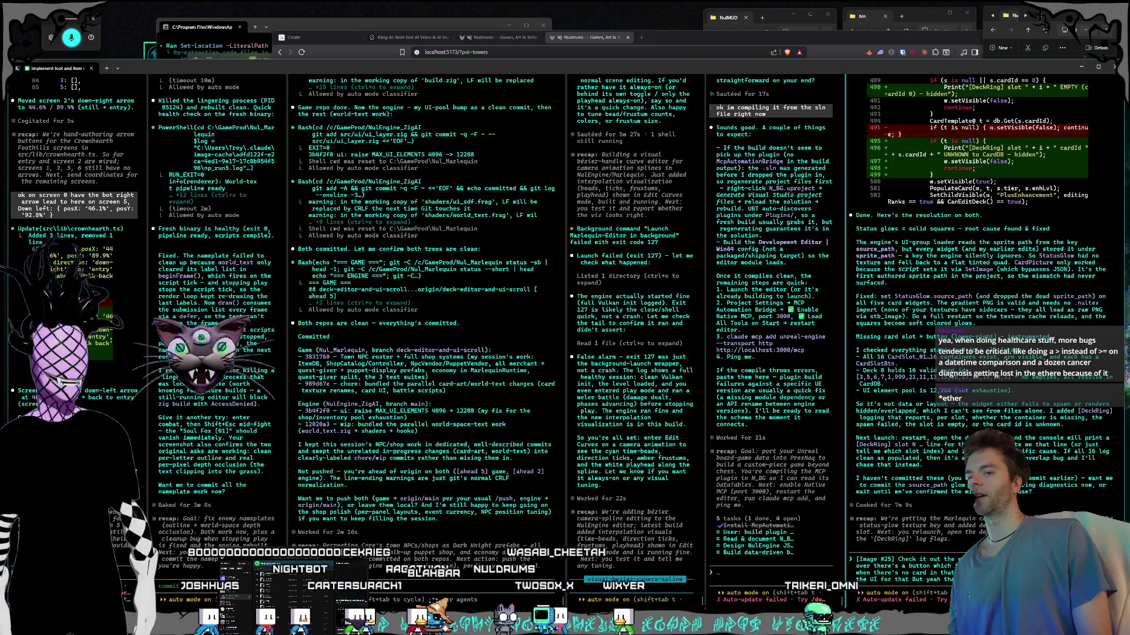
text(even when I scroll to it during hand)
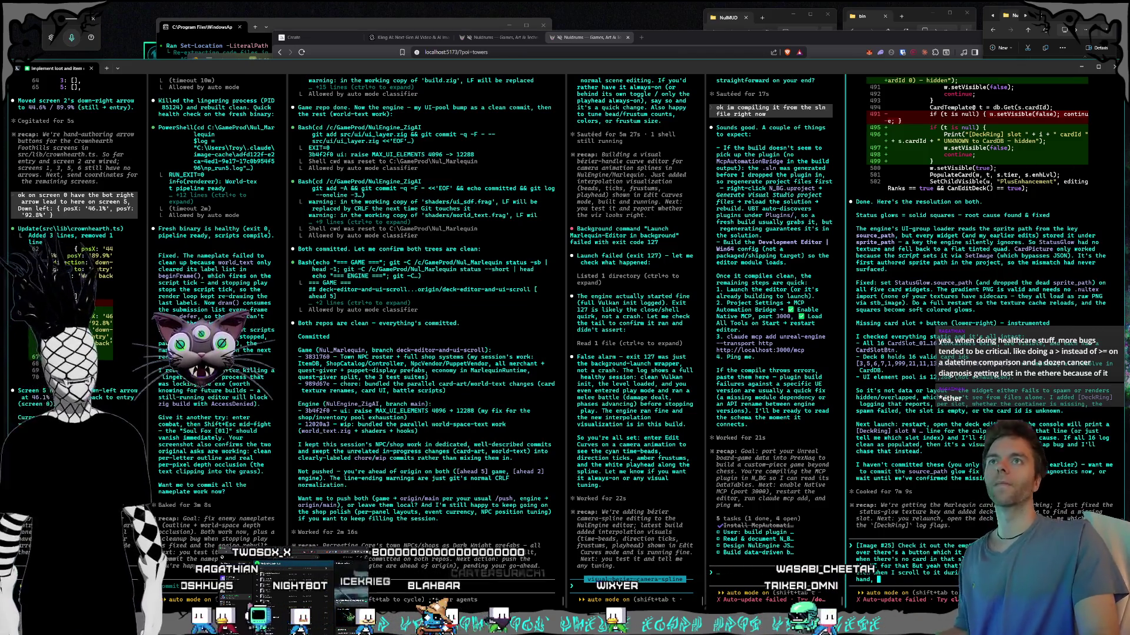
click(1035, 30)
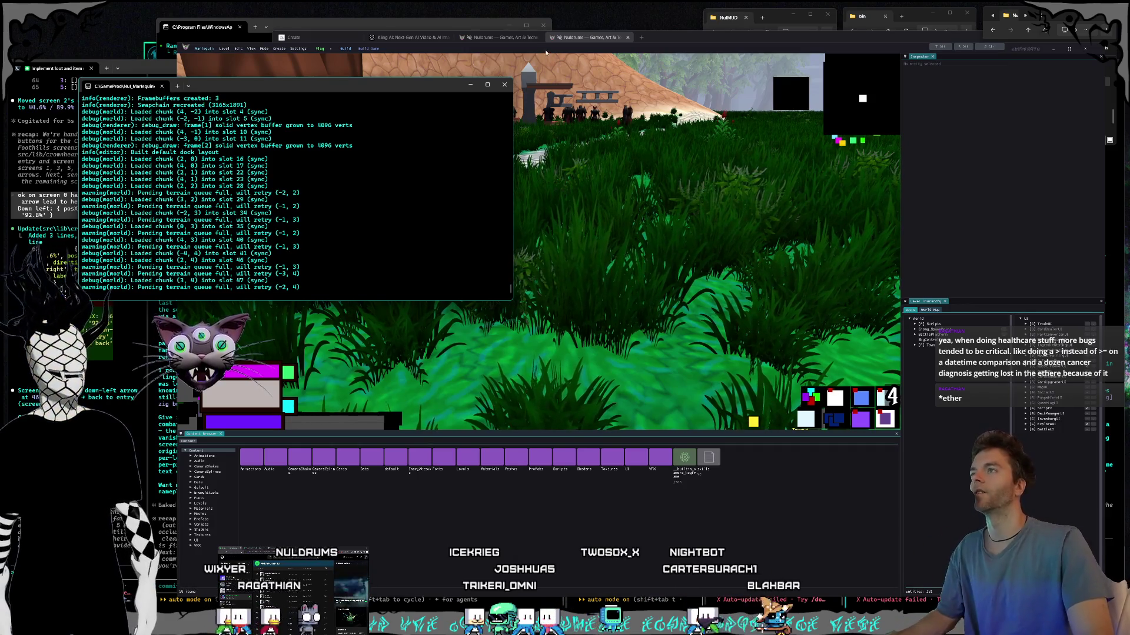
Step: Start play mode in the relaunched Nul_Marlequin editor
click(322, 48)
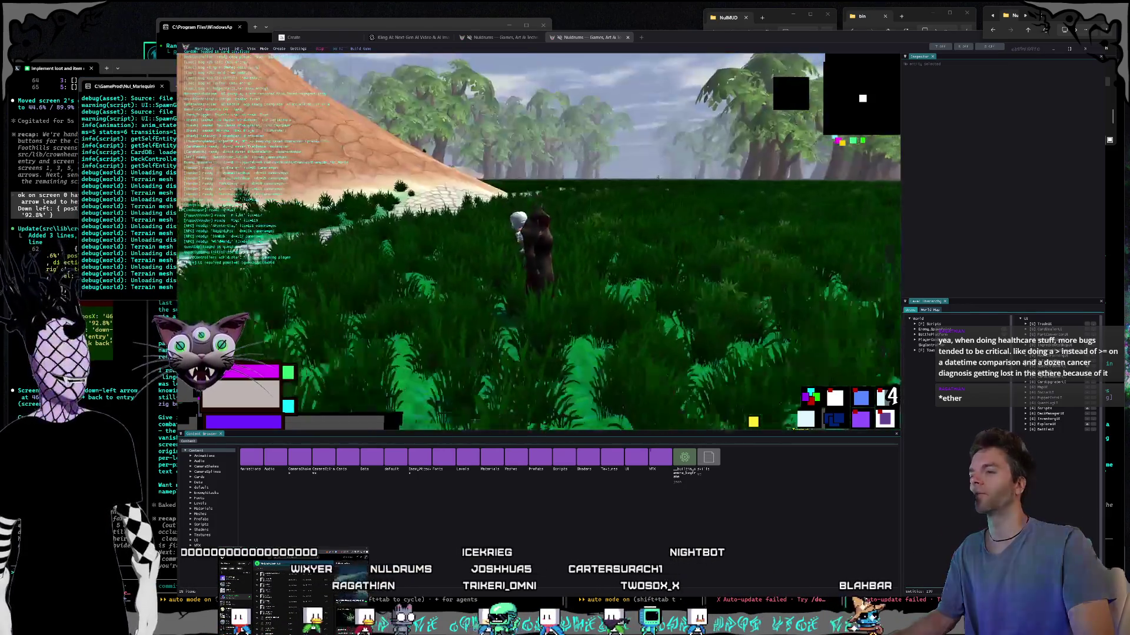
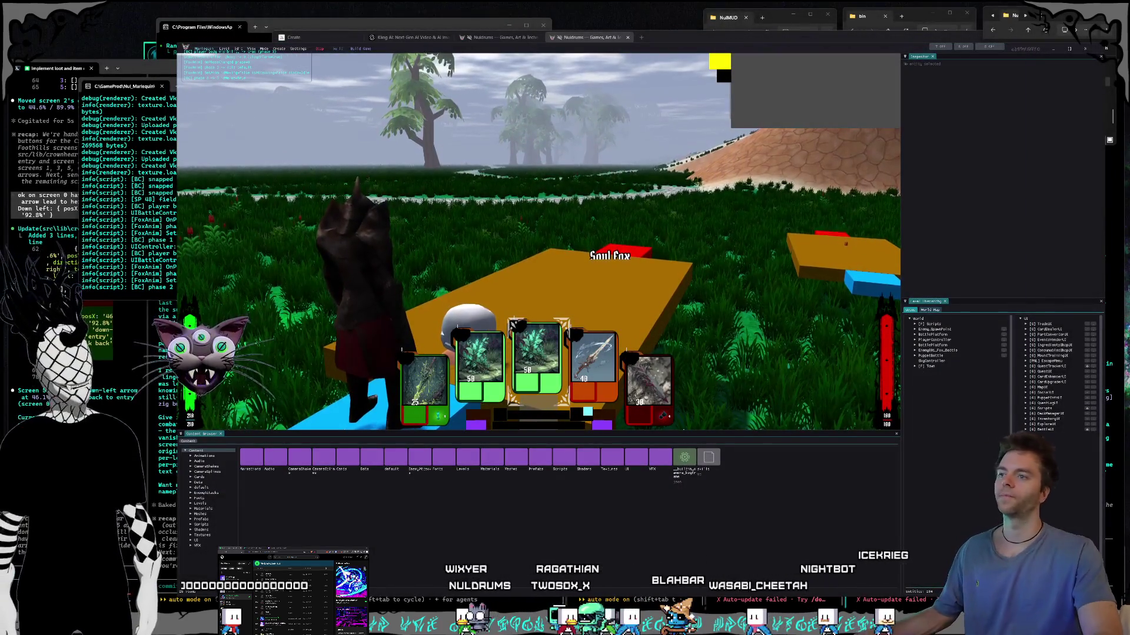
Step: Play the centre Heal card from the hand in the Soul Fox battle
key(Return)
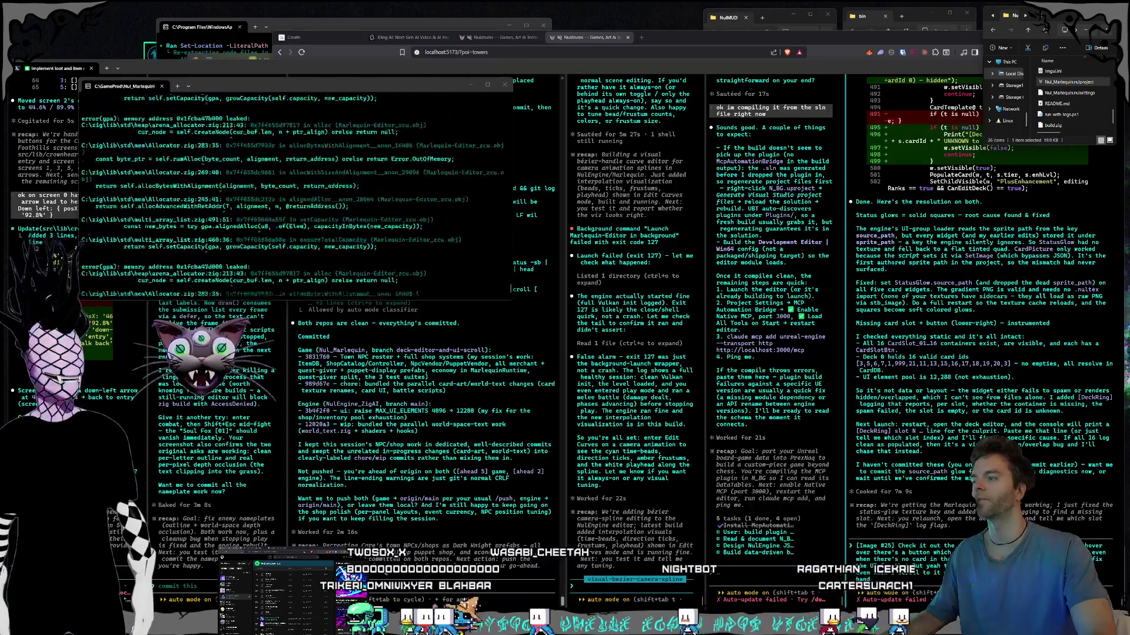
Step: Dictate to the second Claude Code session that characters pop through platforms and ignore collision during lag
click(877, 579)
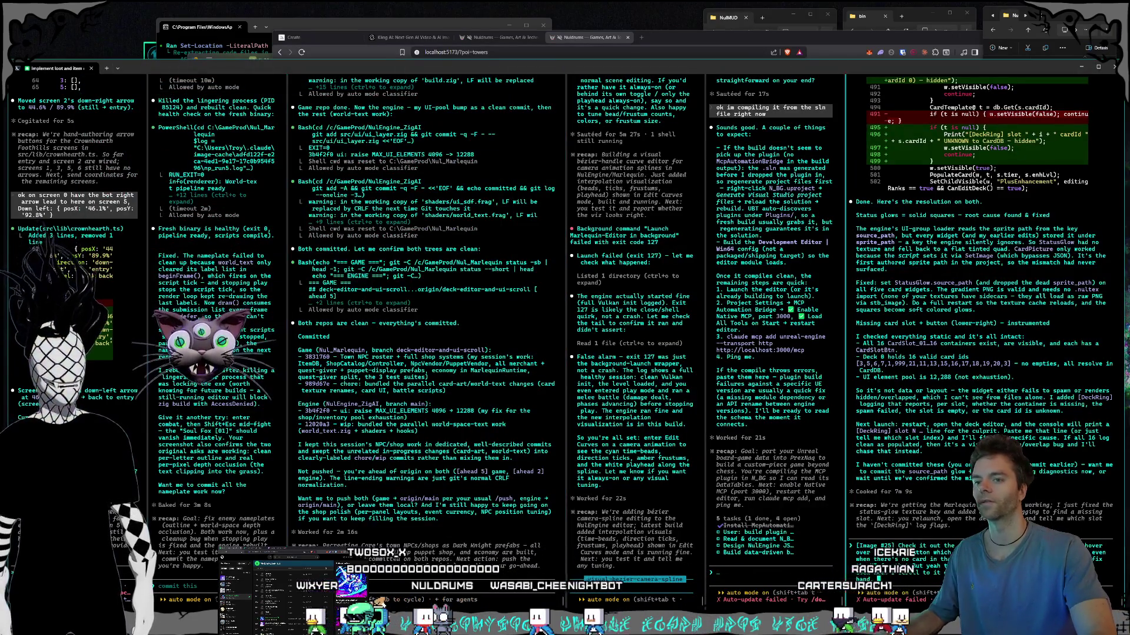
text(,)
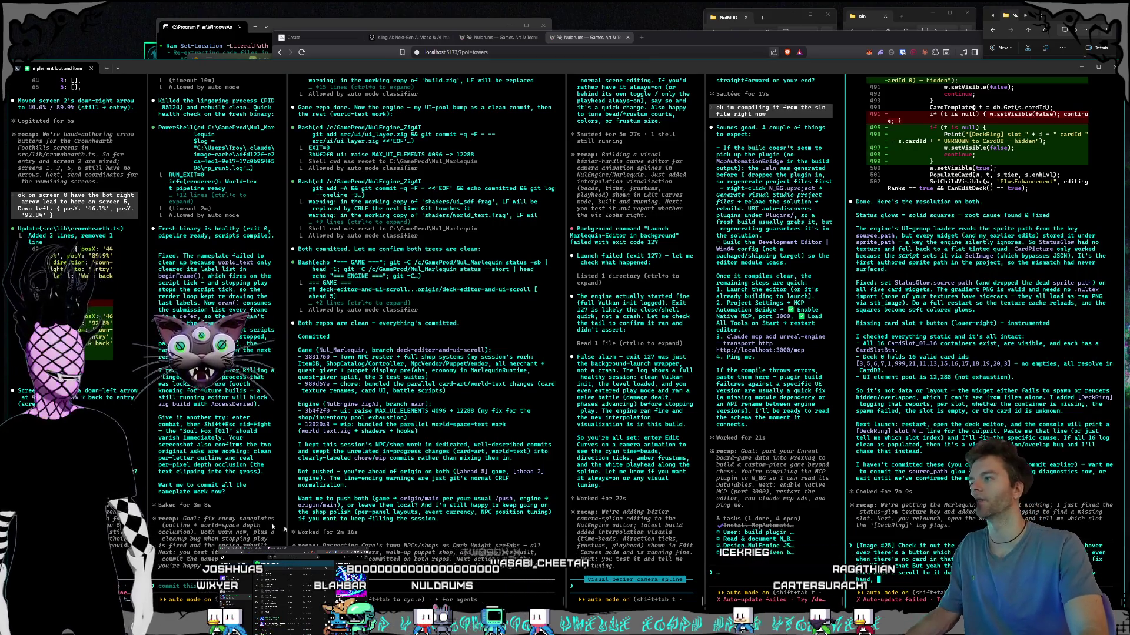
click(160, 586)
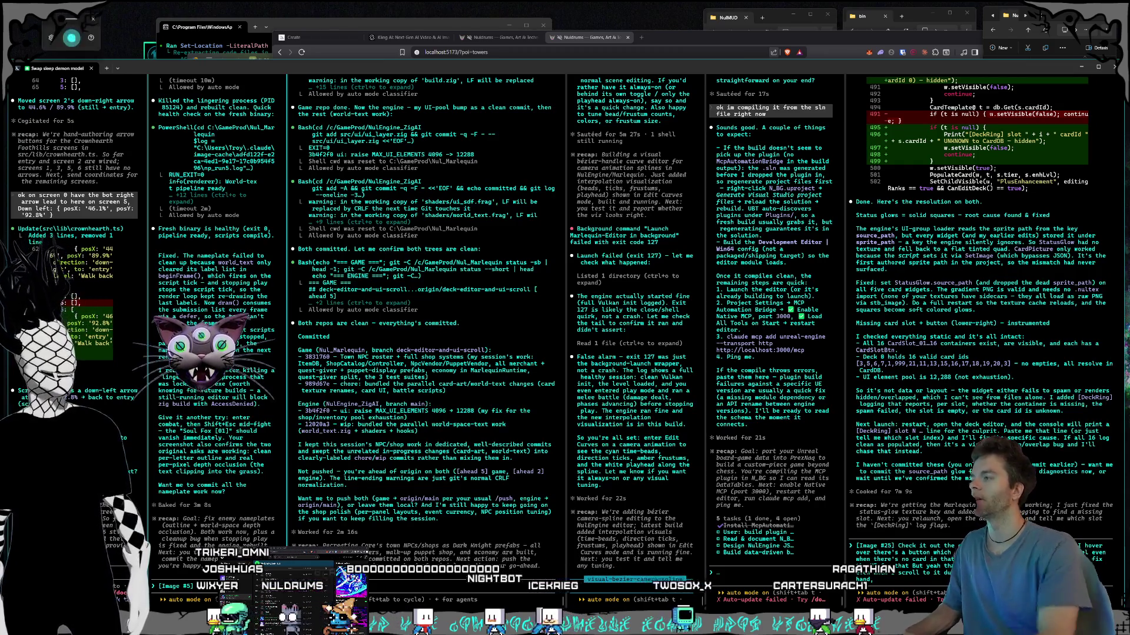
key(super+h)
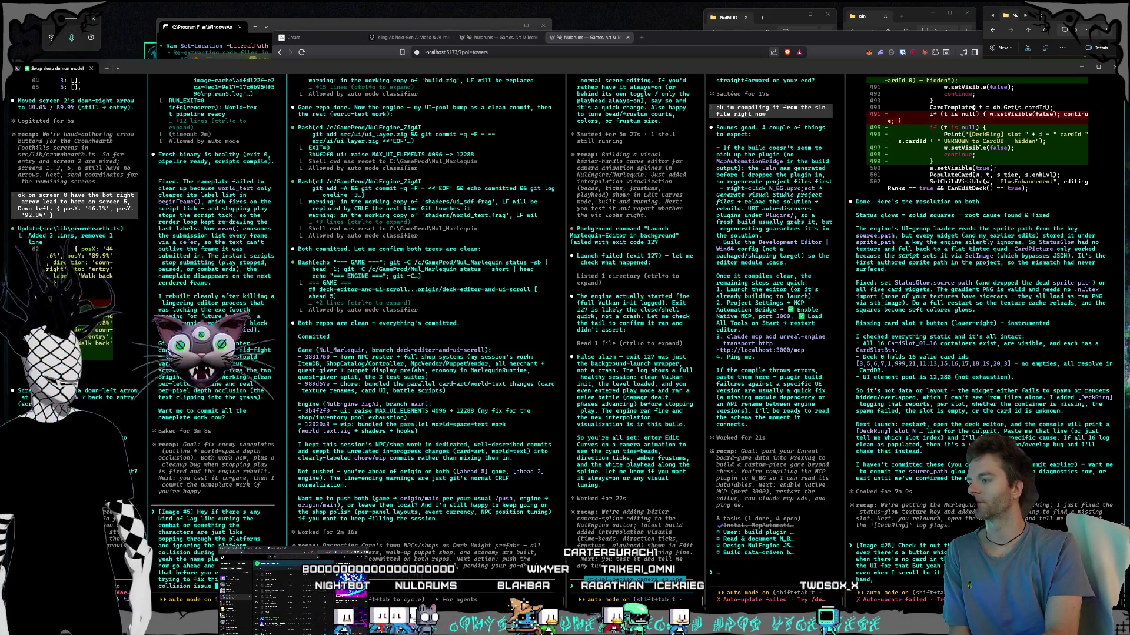
key(Return)
click(971, 586)
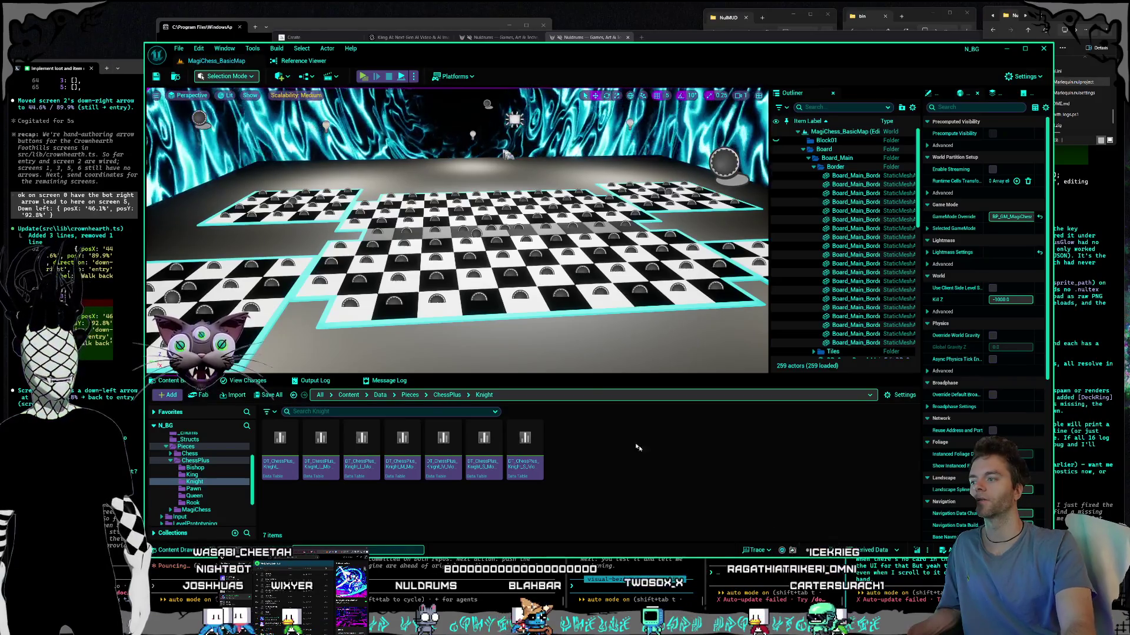
Step: Dock the editor in the lower screen half and browse its menus for Project Settings
key(super+Down)
mouse_move(553, 544)
mouse_down()
mouse_move(563, 431)
mouse_move(584, 394)
mouse_up()
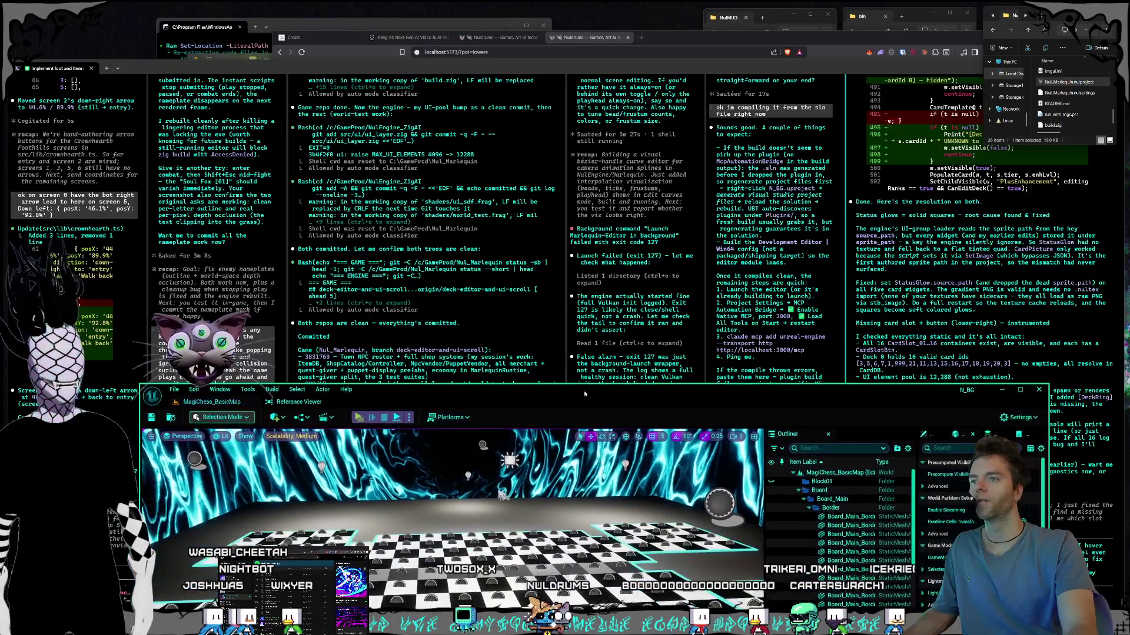
click(258, 391)
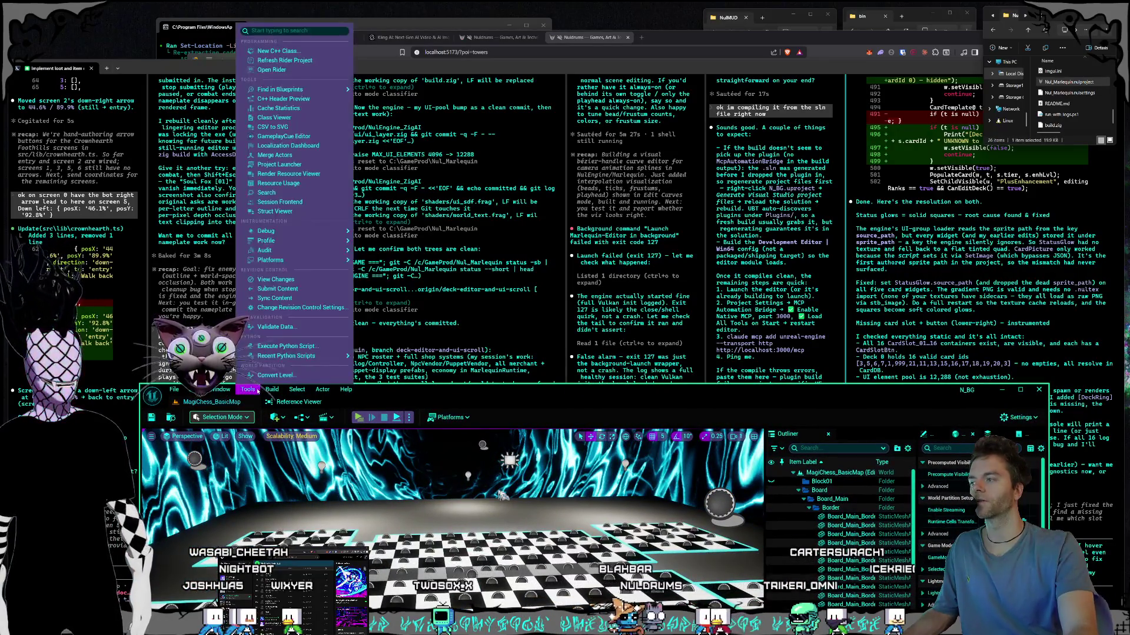
mouse_move(221, 390)
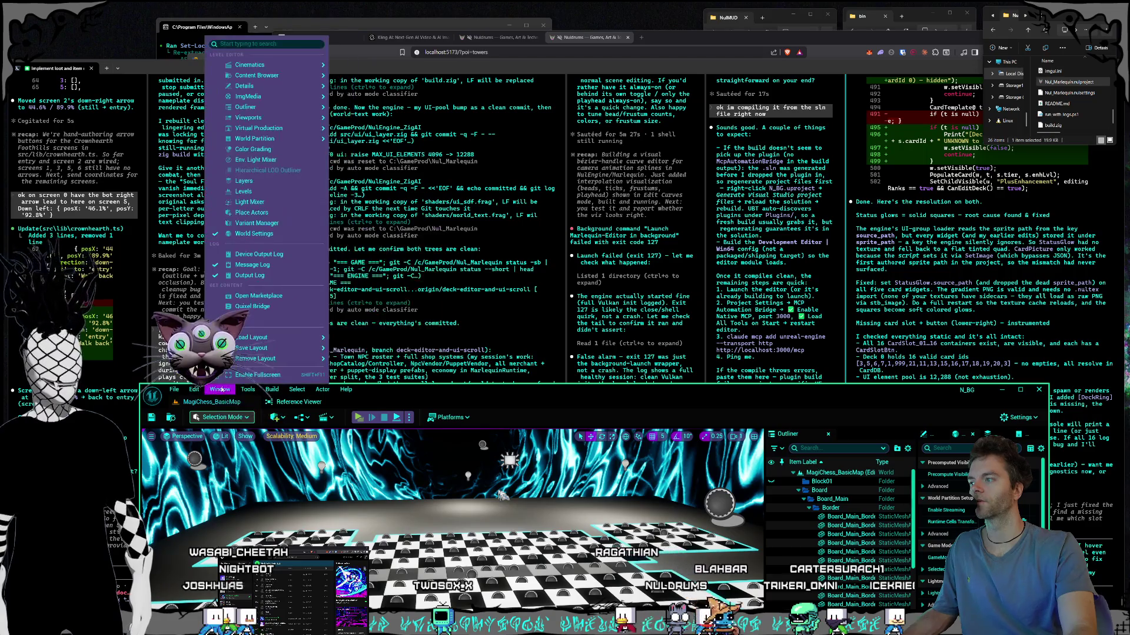
mouse_move(255, 393)
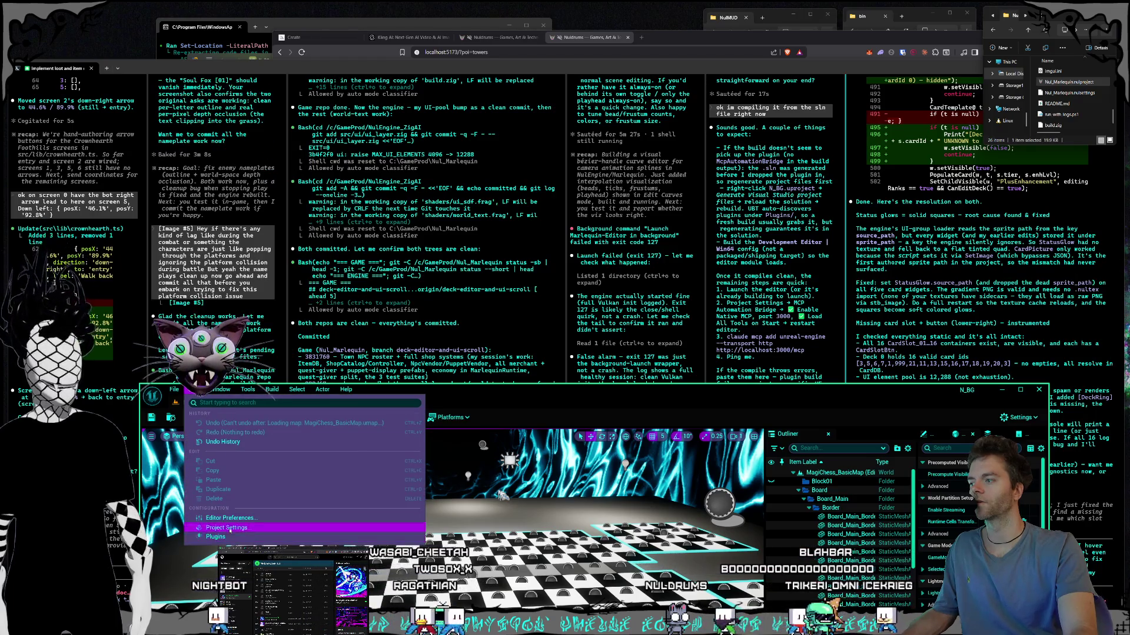
click(379, 340)
Step: Check the MCP Automation Bridge's native server on port 3000, then close settings and restore editor height
mouse_move(582, 77)
mouse_down()
mouse_move(419, 97)
mouse_move(413, 65)
mouse_move(424, 53)
mouse_up()
text(mcp)
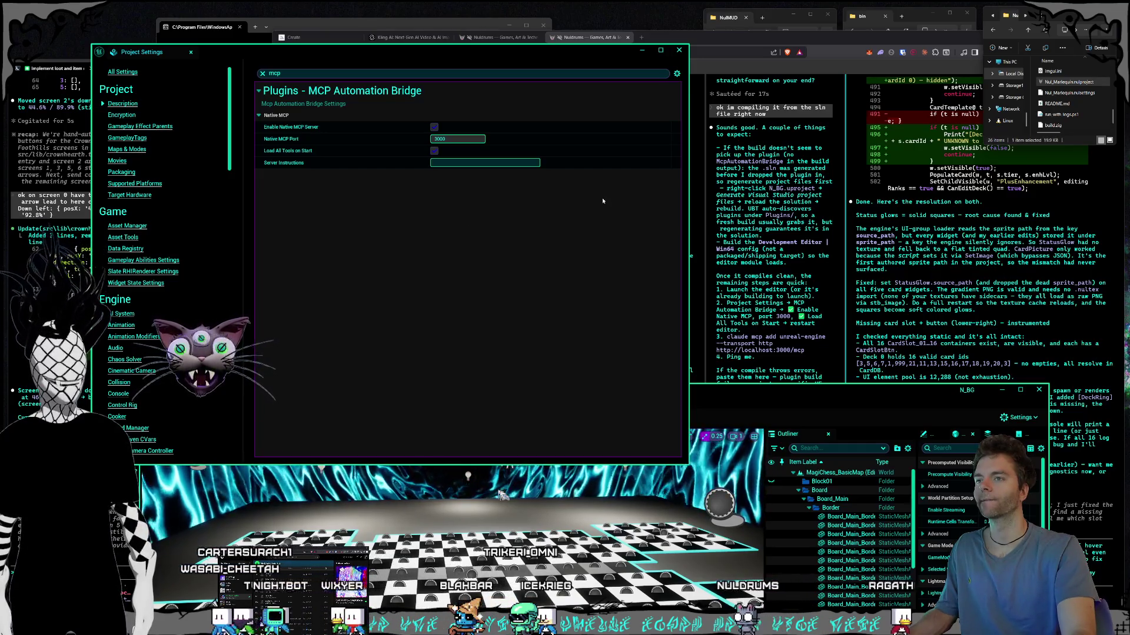
click(678, 50)
mouse_move(647, 386)
mouse_down()
mouse_move(618, 265)
mouse_move(618, 100)
mouse_move(620, 257)
mouse_move(559, 53)
mouse_move(575, 32)
mouse_move(576, 153)
mouse_move(609, 32)
mouse_up()
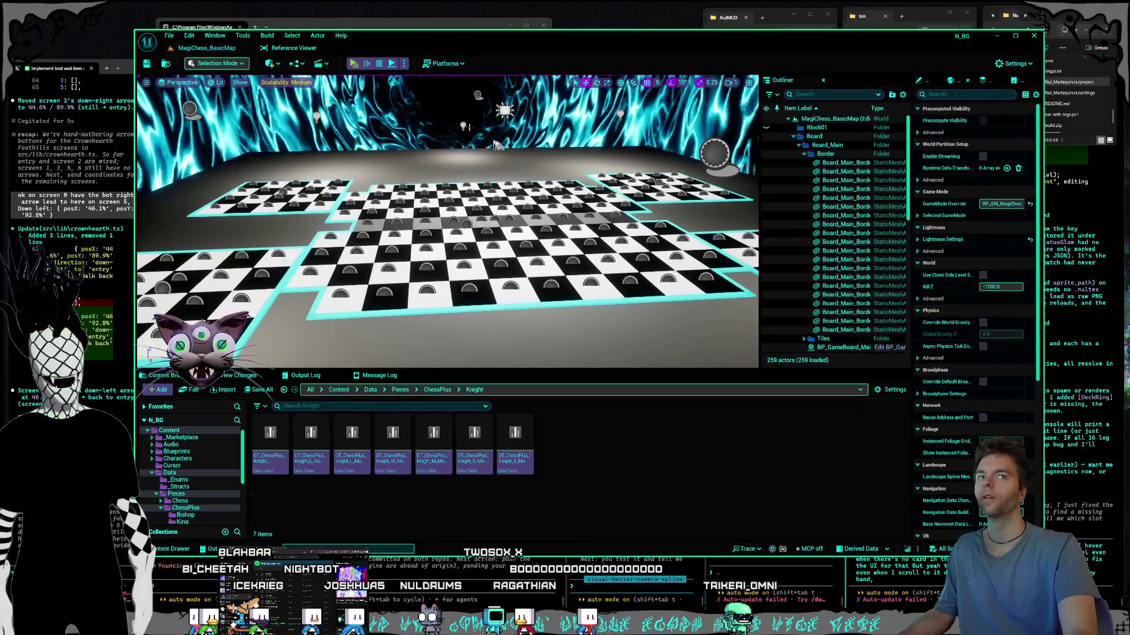
Step: Set the play session's Number of Players to 2 for server and client previews
mouse_move(498, 145)
mouse_down()
mouse_move(546, 157)
mouse_move(518, 97)
mouse_move(707, 99)
mouse_up()
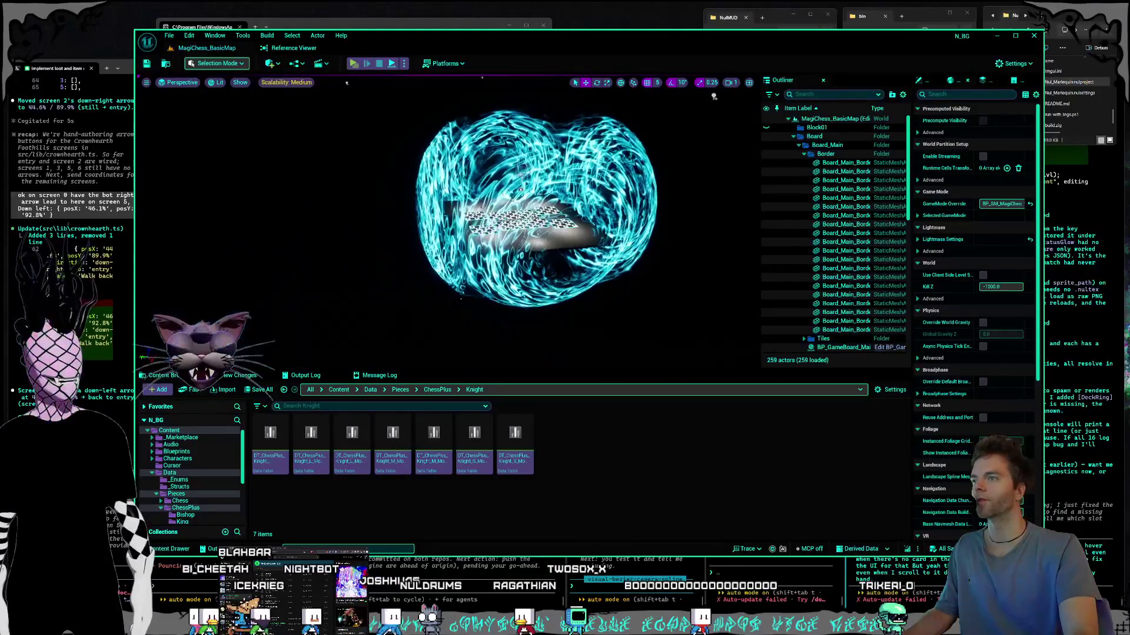
scroll(713, 98, up, 5)
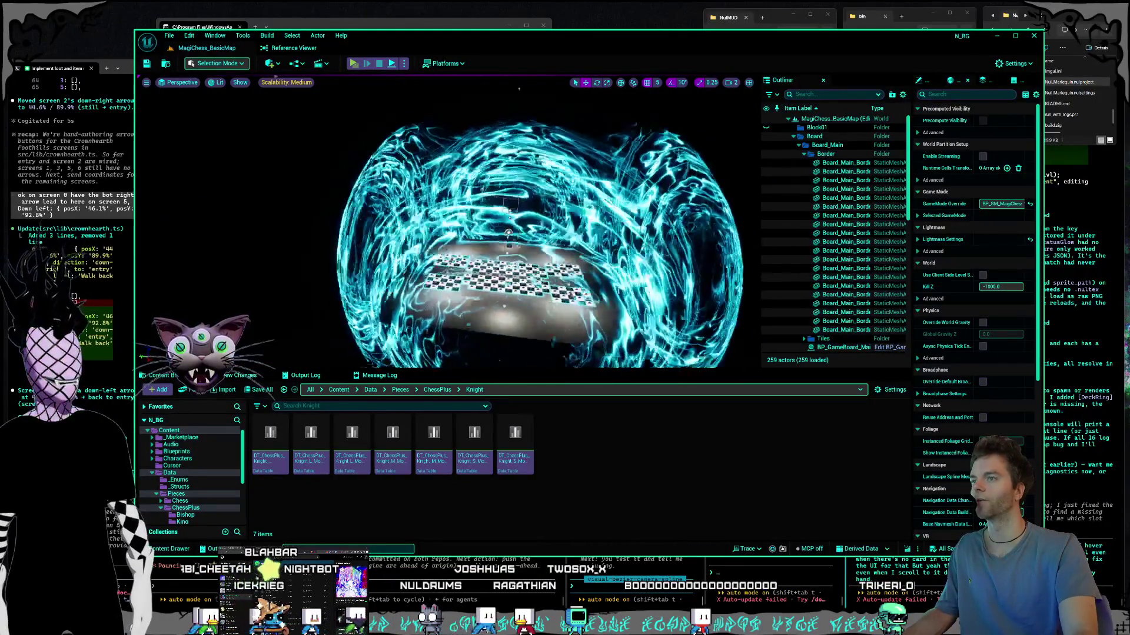
scroll(666, 121, down, 5)
scroll(477, 206, up, 5)
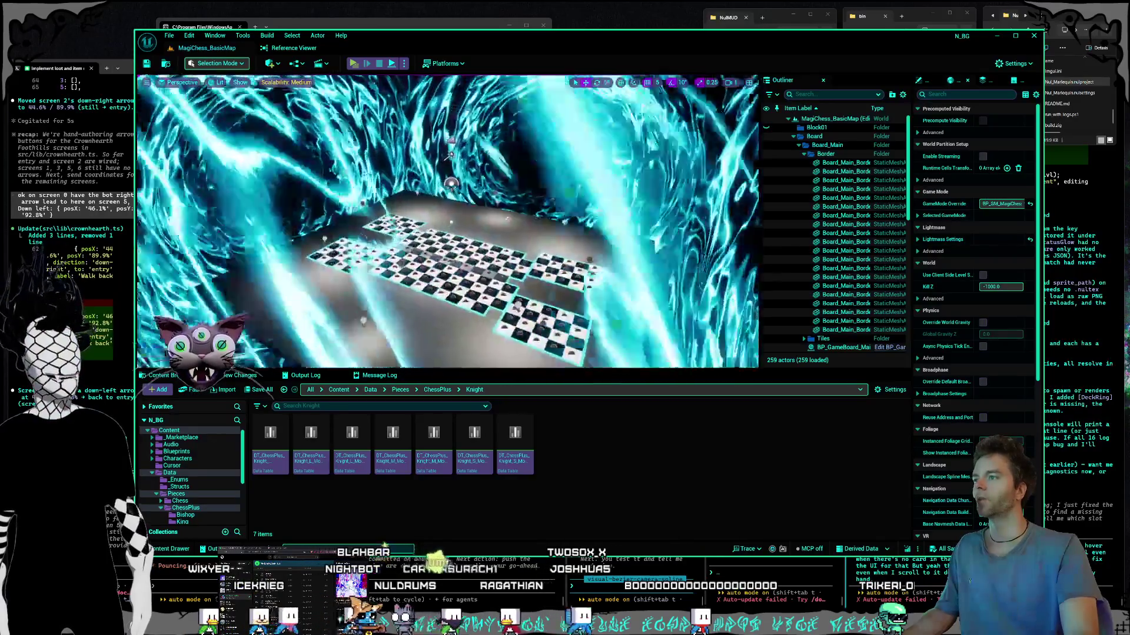
click(403, 63)
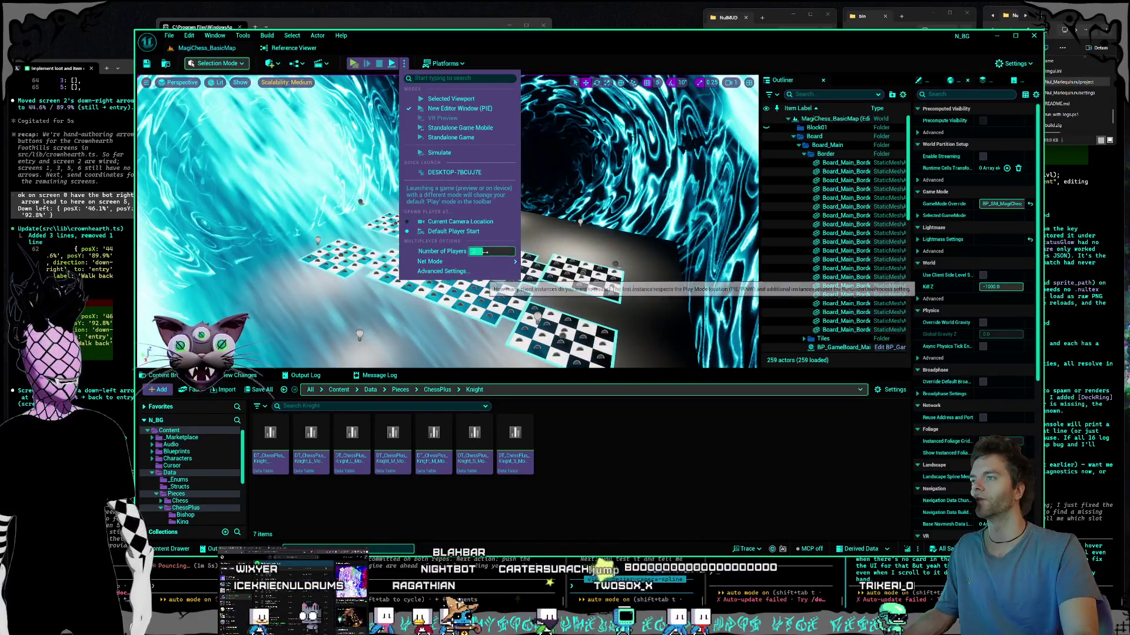
click(484, 252)
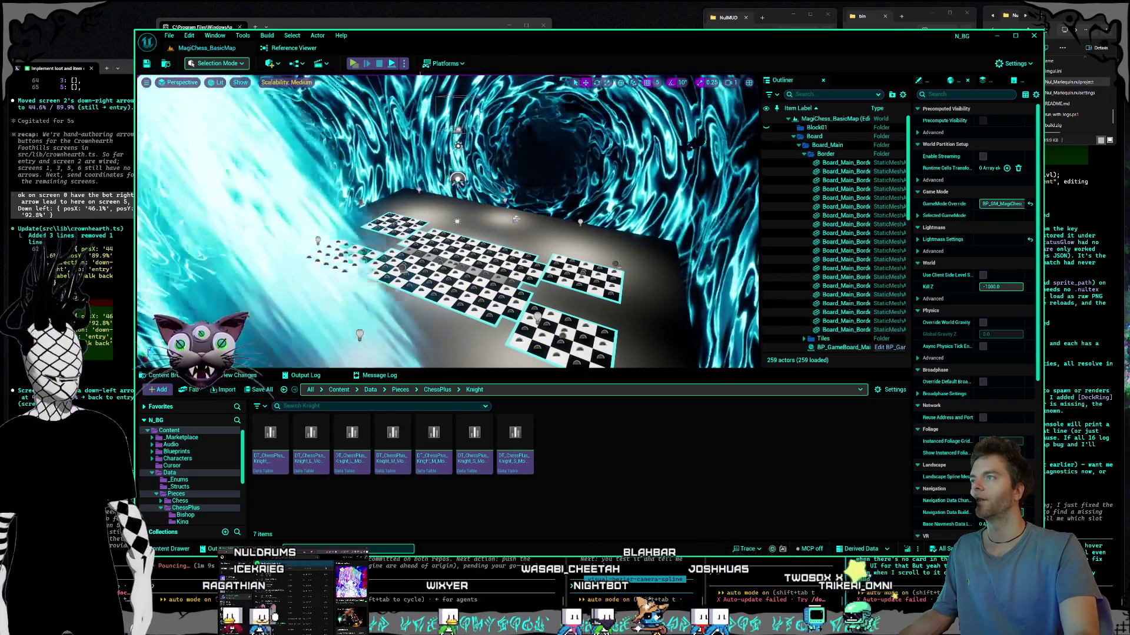
mouse_move(485, 263)
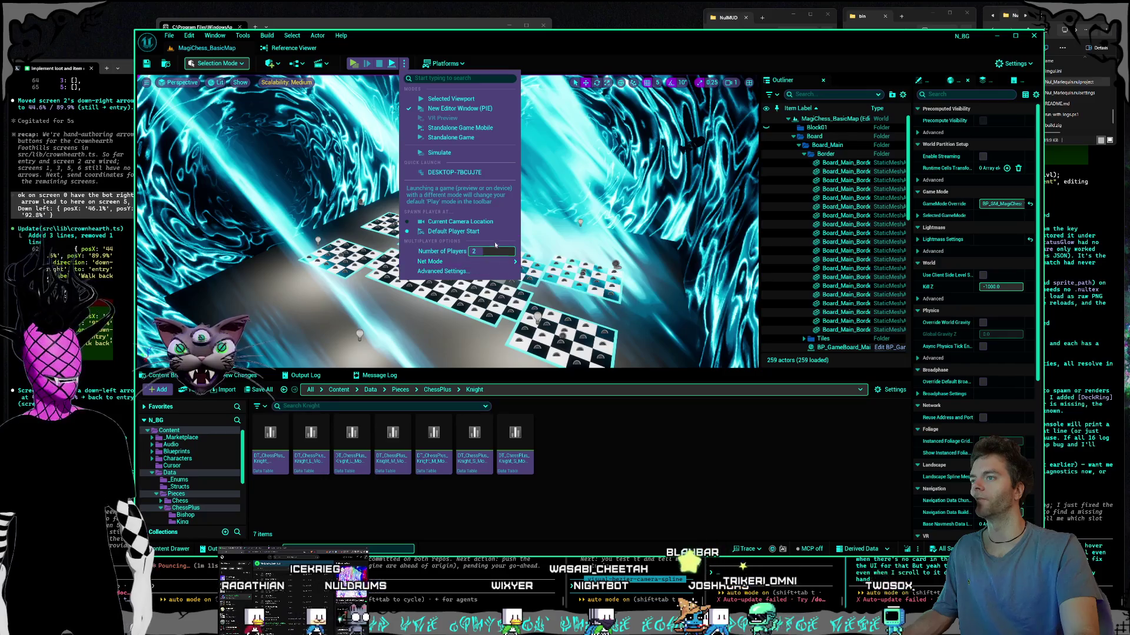
click(546, 56)
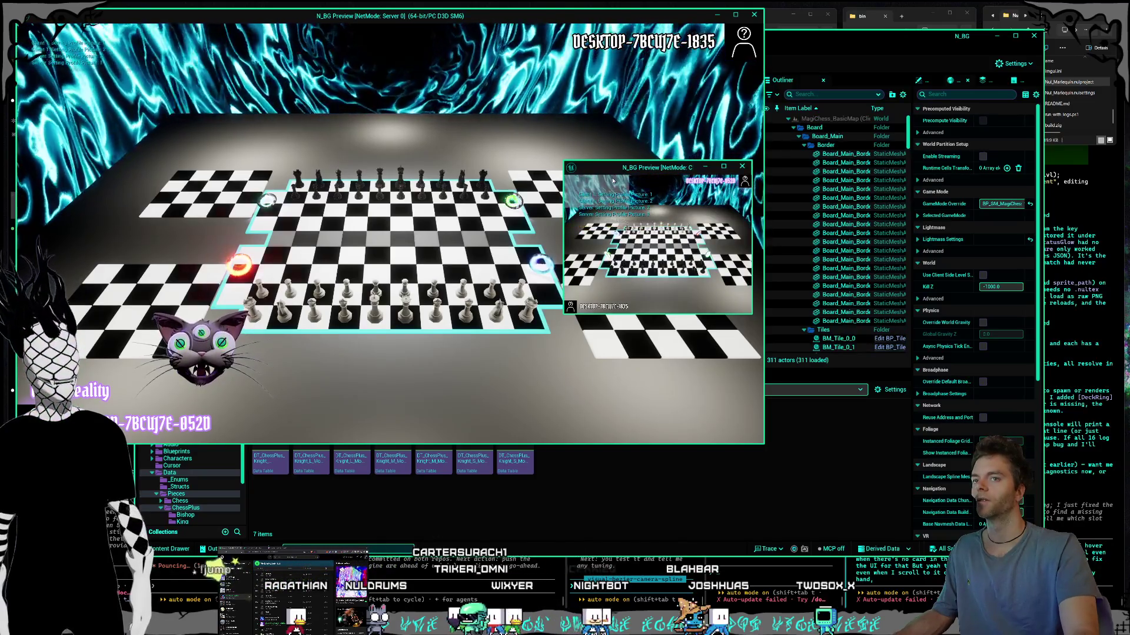
Step: Advance a white pawn in the Server 0 view and a black pawn in Client 1
mouse_move(644, 170)
mouse_down()
mouse_move(862, 269)
mouse_move(908, 336)
mouse_up()
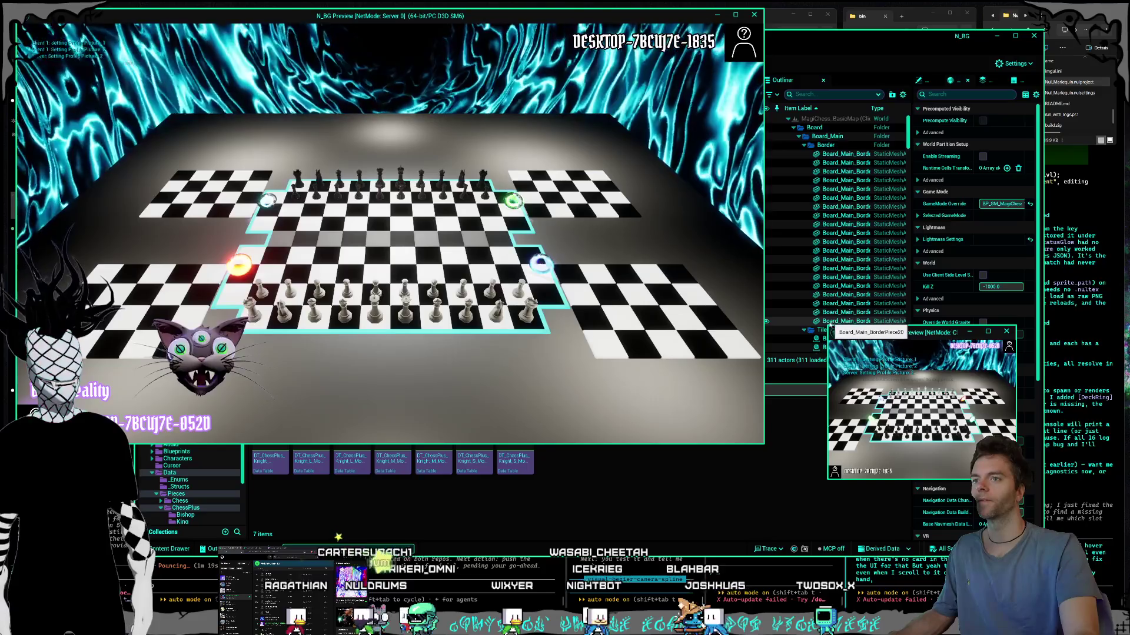
mouse_move(828, 327)
mouse_down()
mouse_move(567, 197)
mouse_move(630, 164)
mouse_up()
click(522, 293)
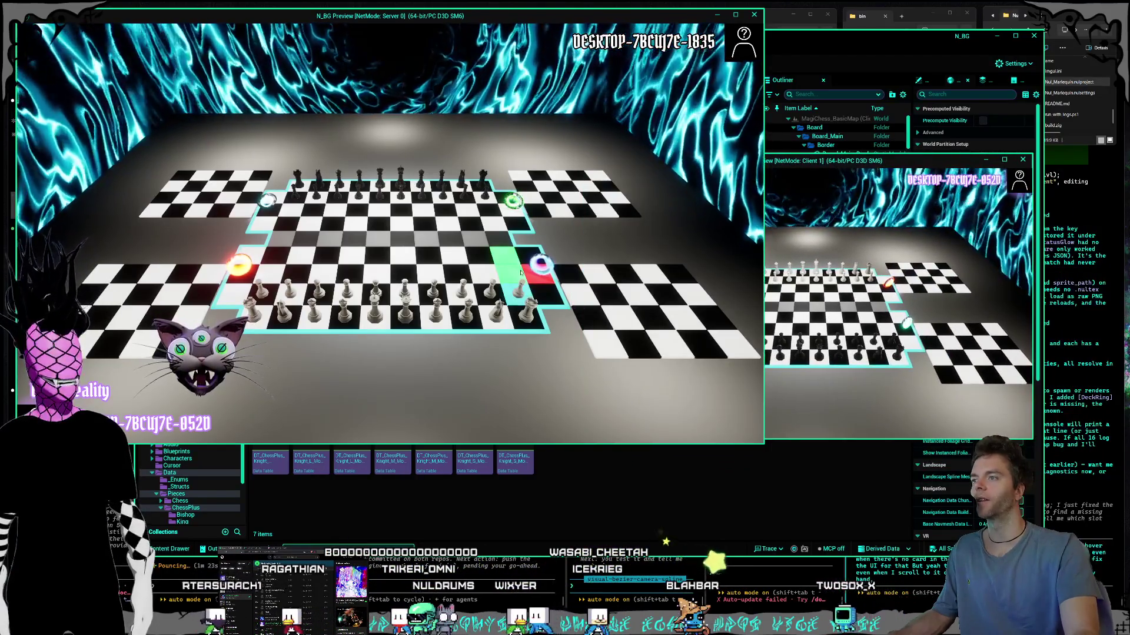
click(507, 266)
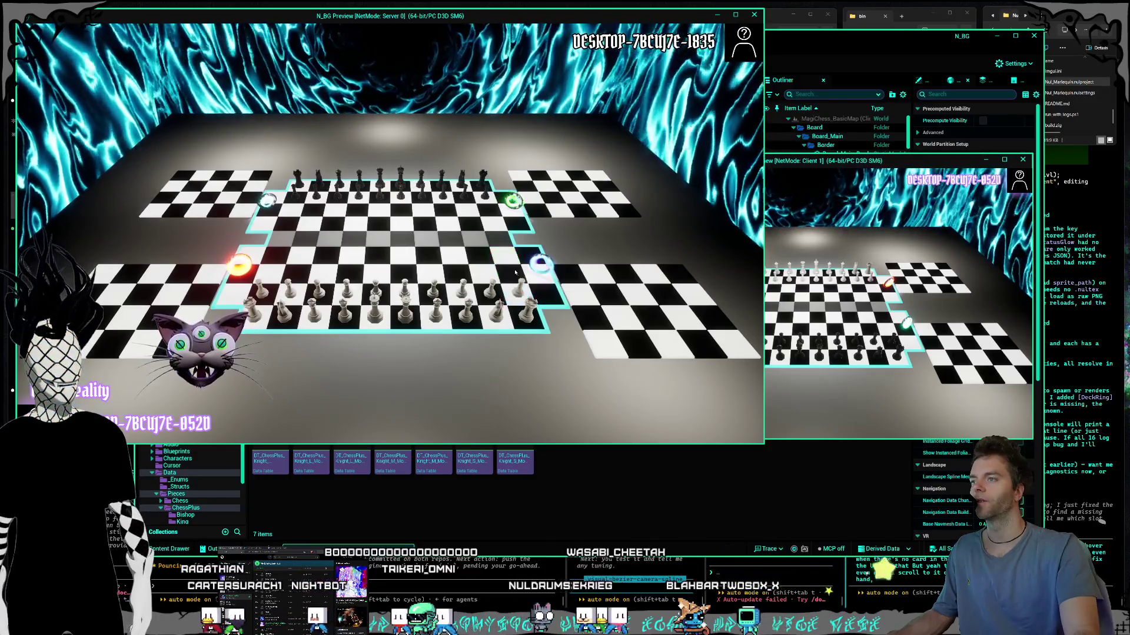
click(757, 340)
click(763, 340)
click(767, 316)
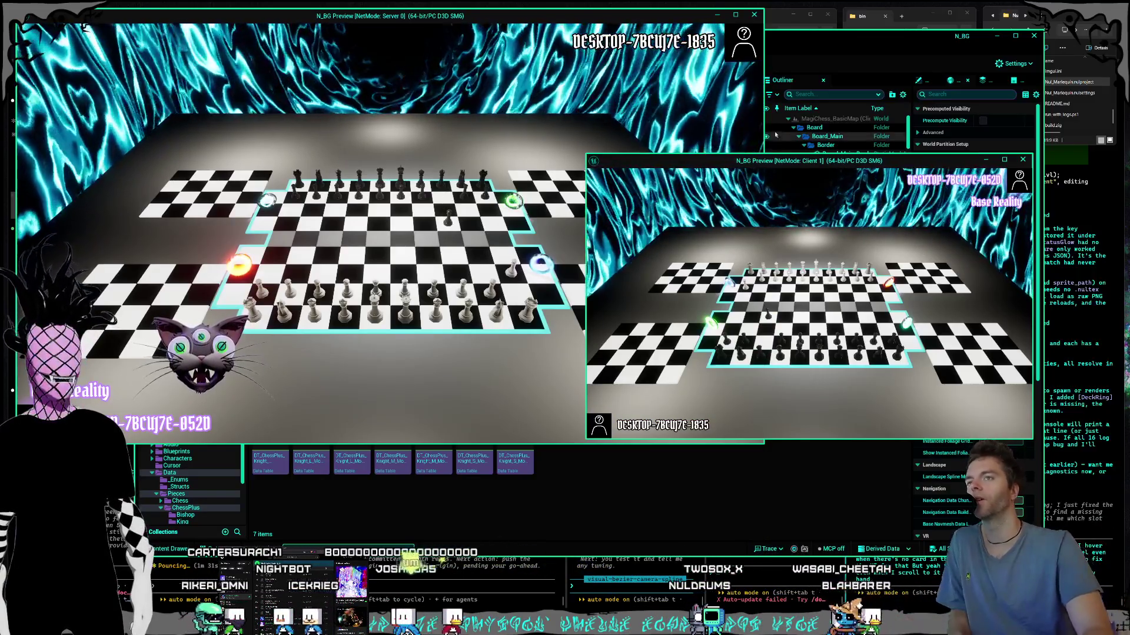
Step: Compare the Server 0 and Client 1 previews side by side, then stop the play session
drag(745, 163, 775, 194)
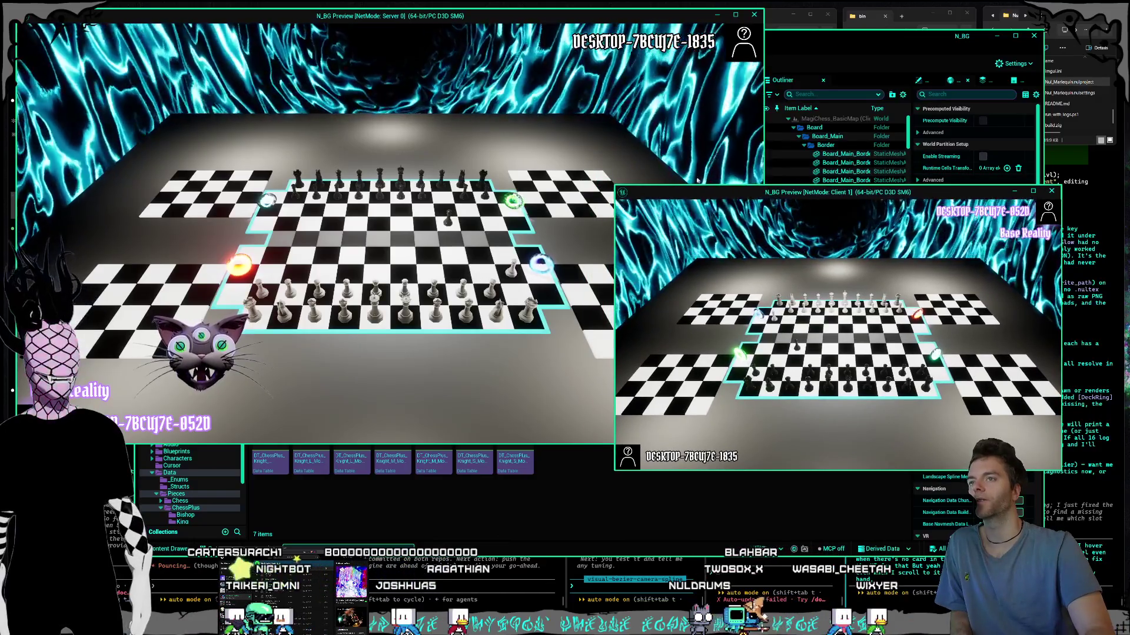
drag(696, 191, 706, 189)
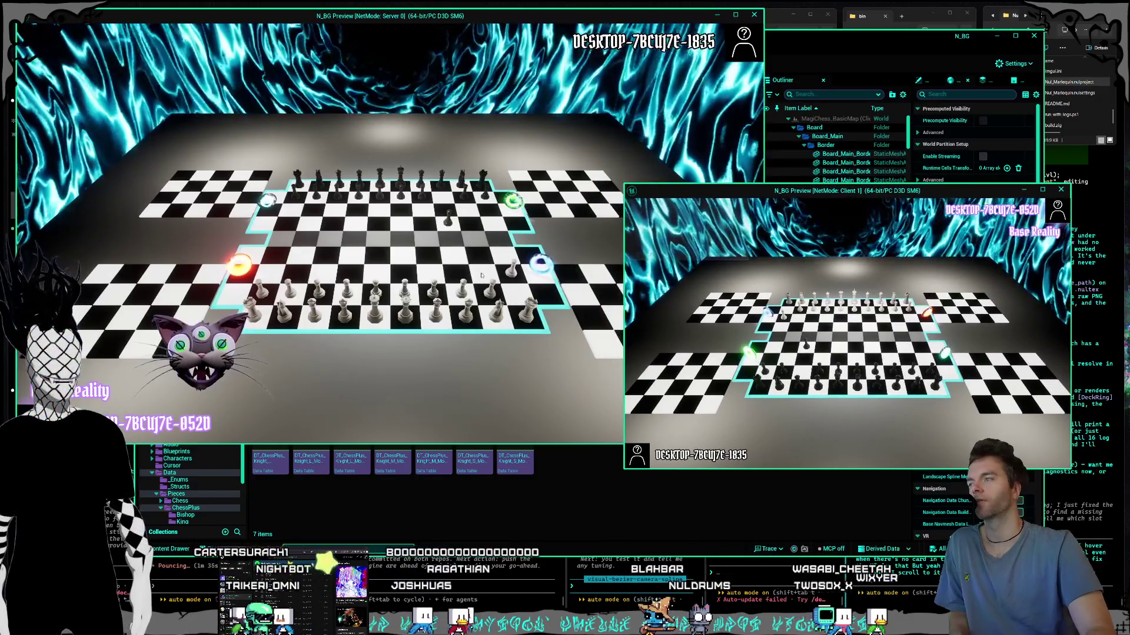
click(302, 283)
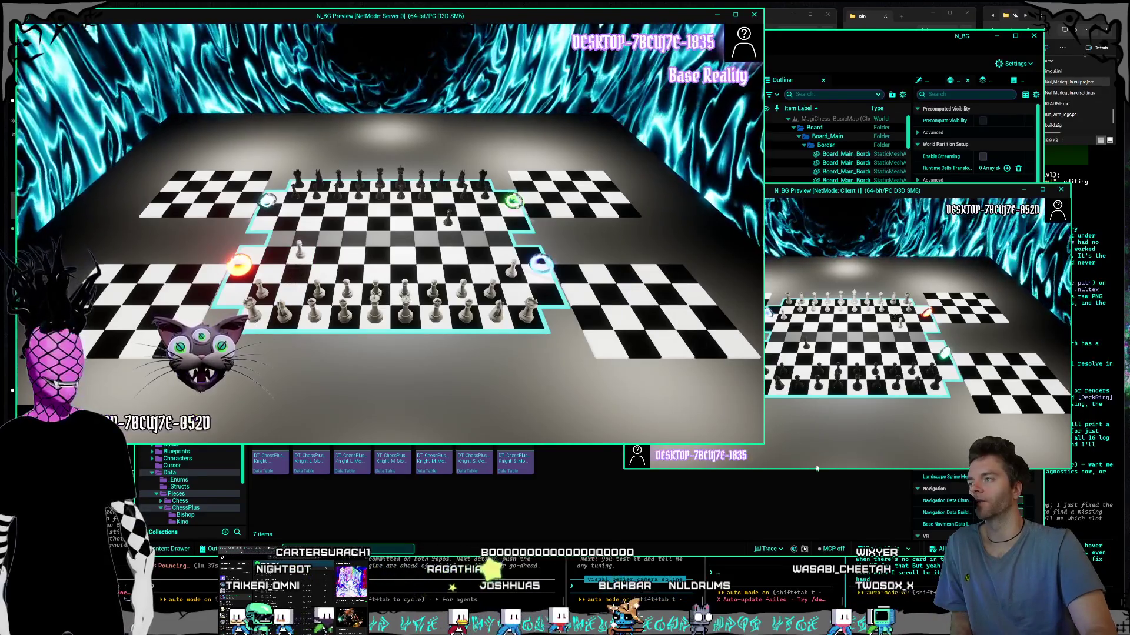
click(838, 433)
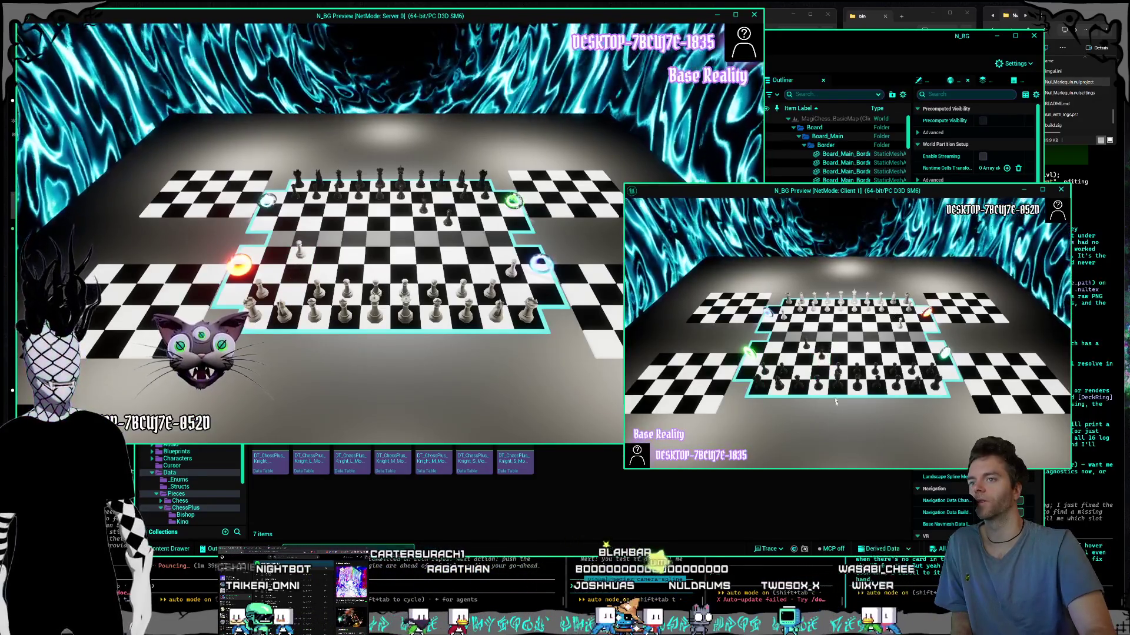
click(523, 373)
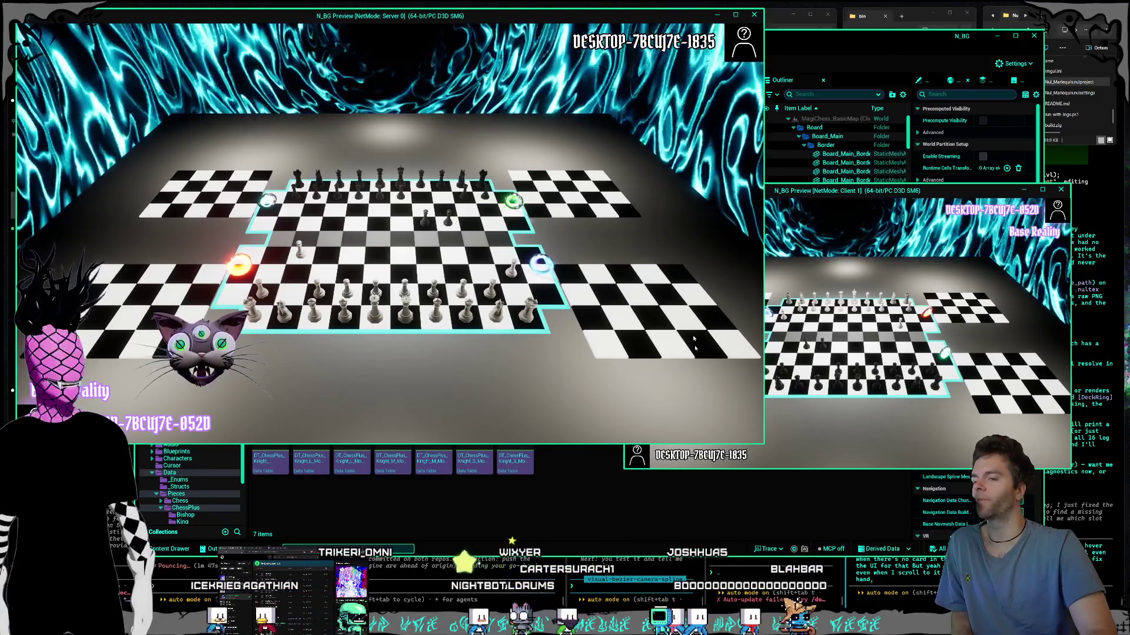
click(852, 443)
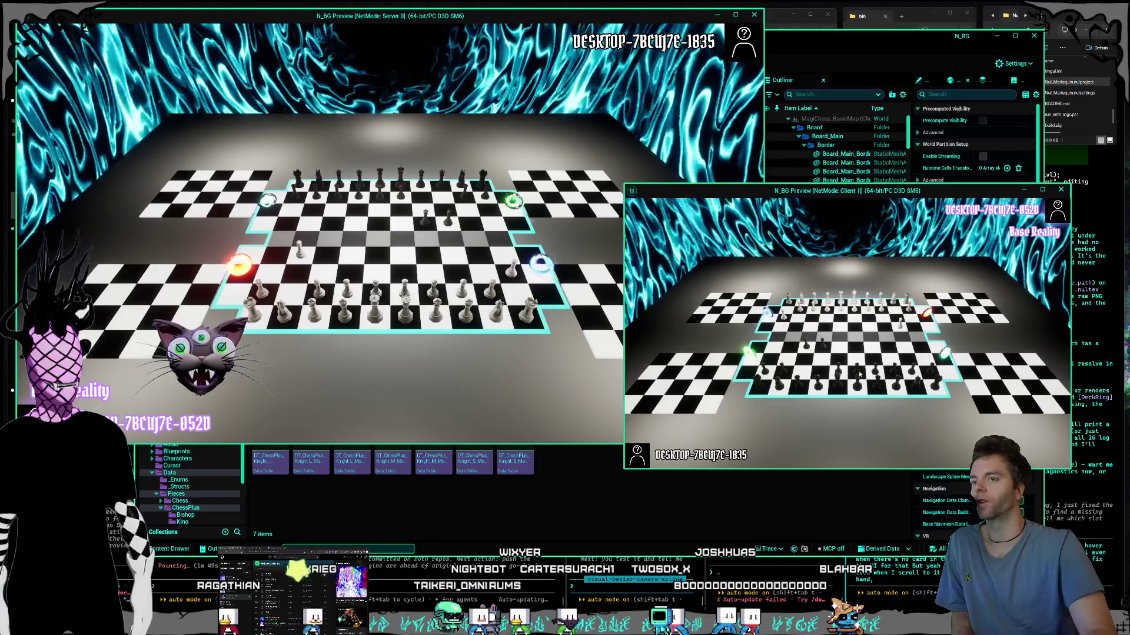
click(486, 288)
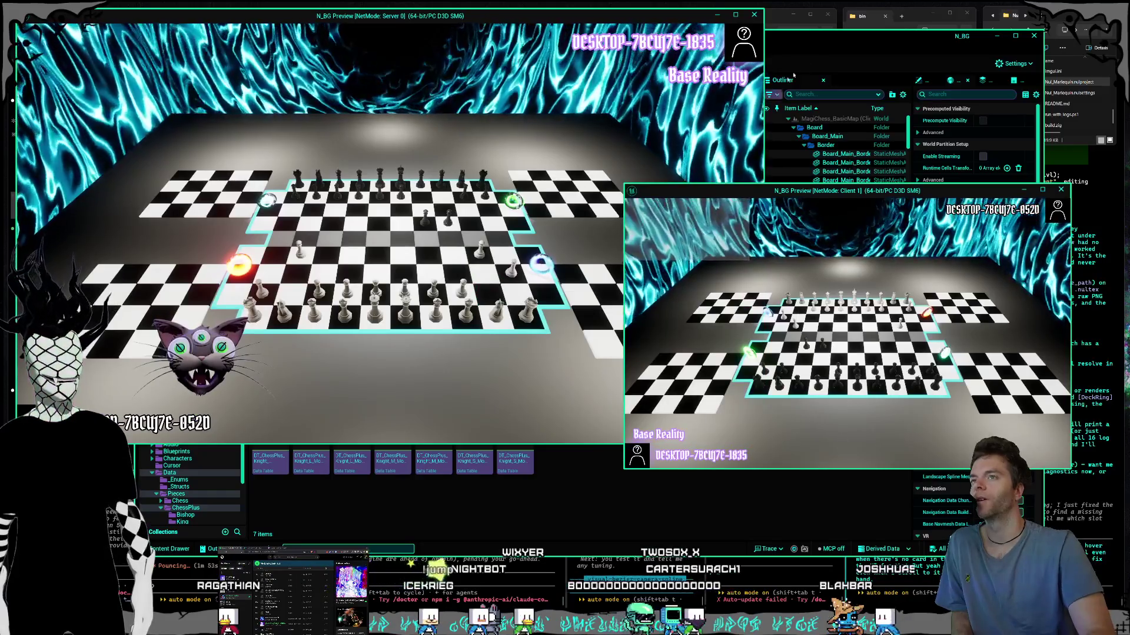
click(822, 46)
click(754, 14)
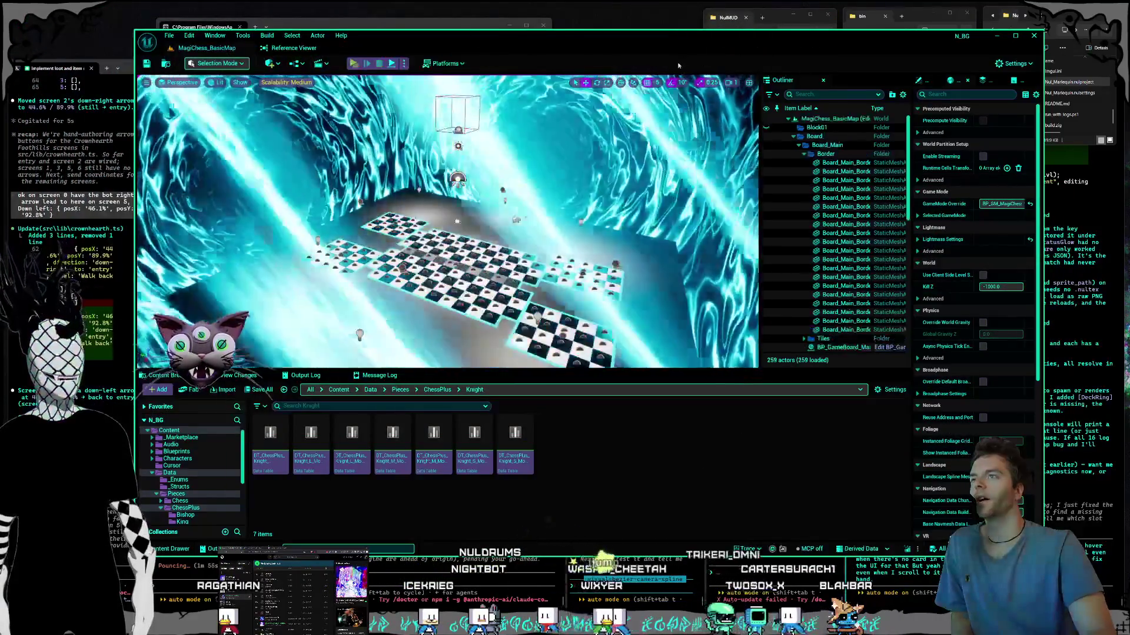
Step: Fly around the multi-board chess layout, then close Unreal Editor to reveal the terminals
scroll(555, 95, down, 5)
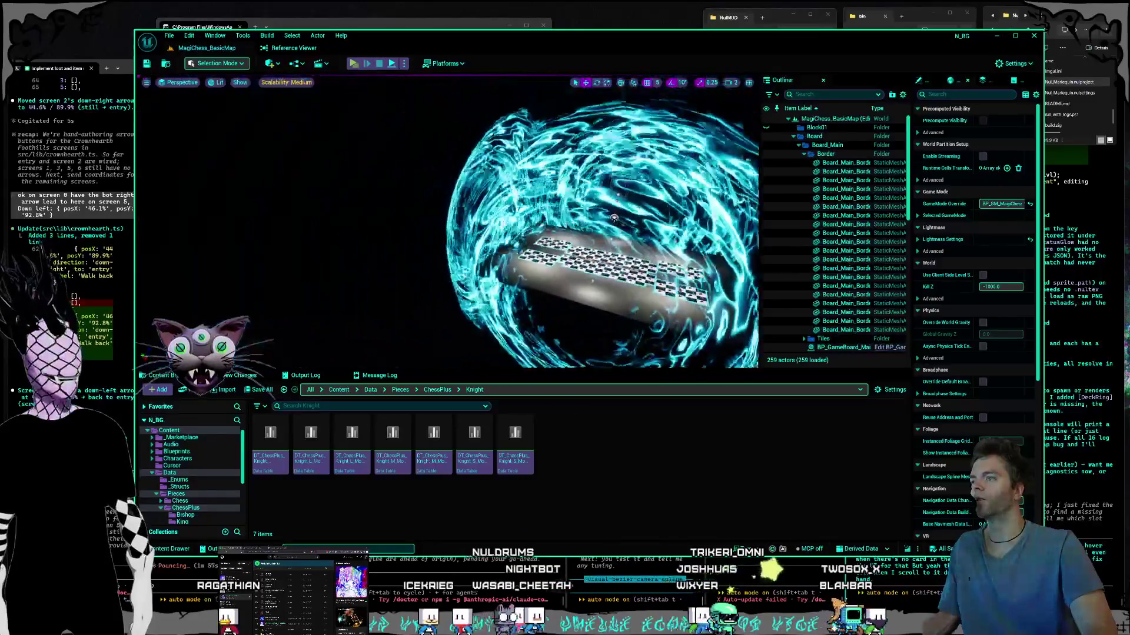
scroll(447, 221, up, 5)
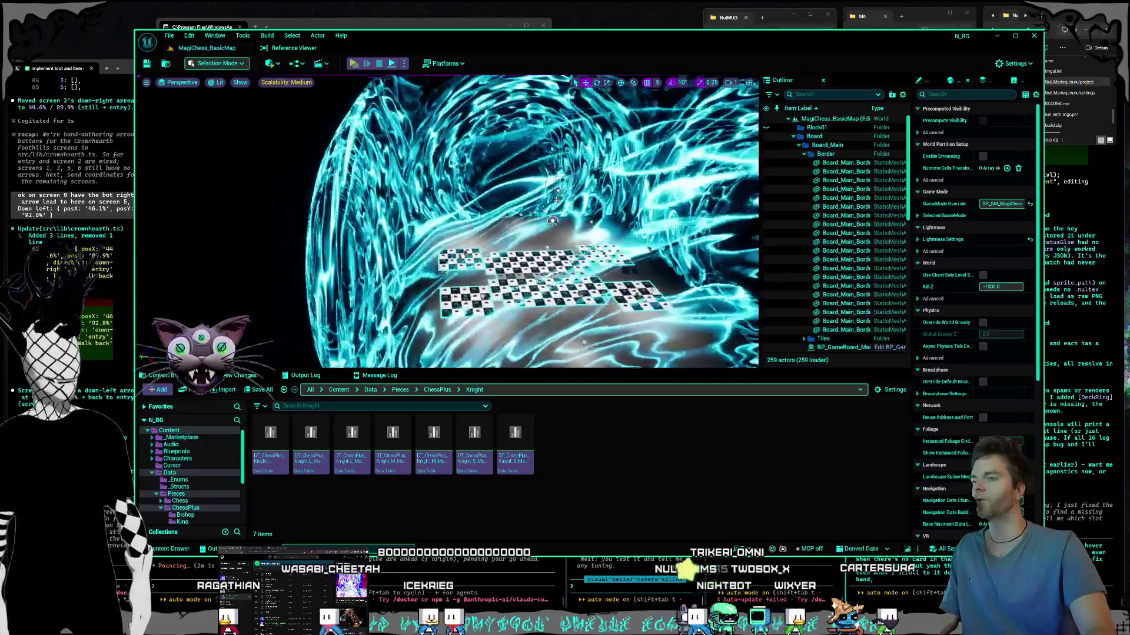
scroll(447, 222, up, 5)
scroll(447, 221, up, 3)
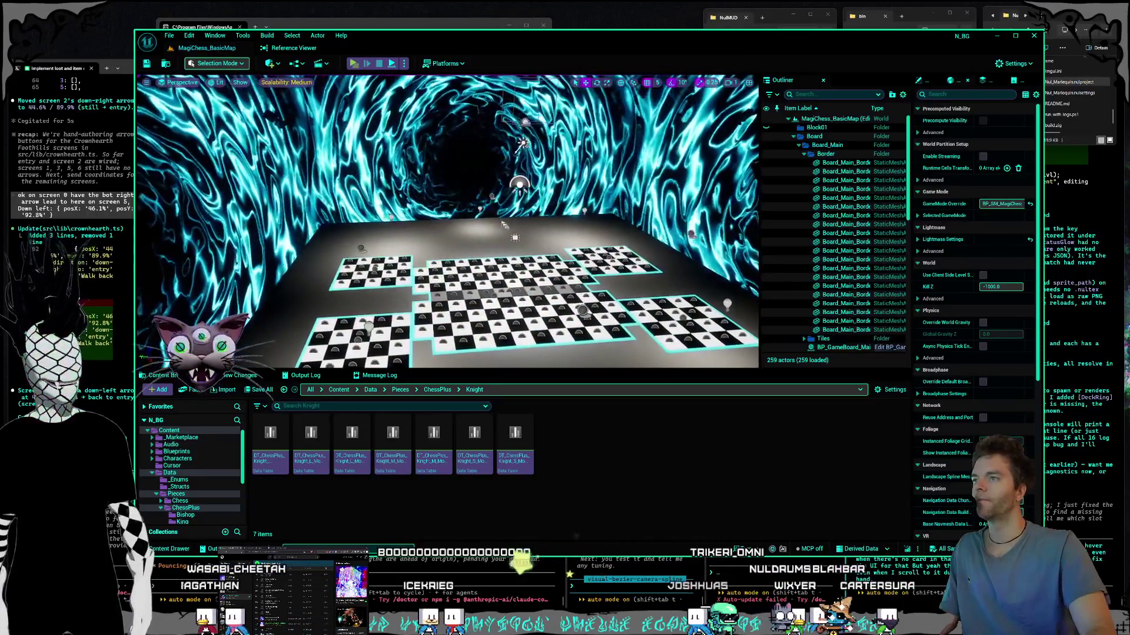
mouse_move(447, 221)
mouse_down()
mouse_move(500, 223)
mouse_move(465, 209)
mouse_up()
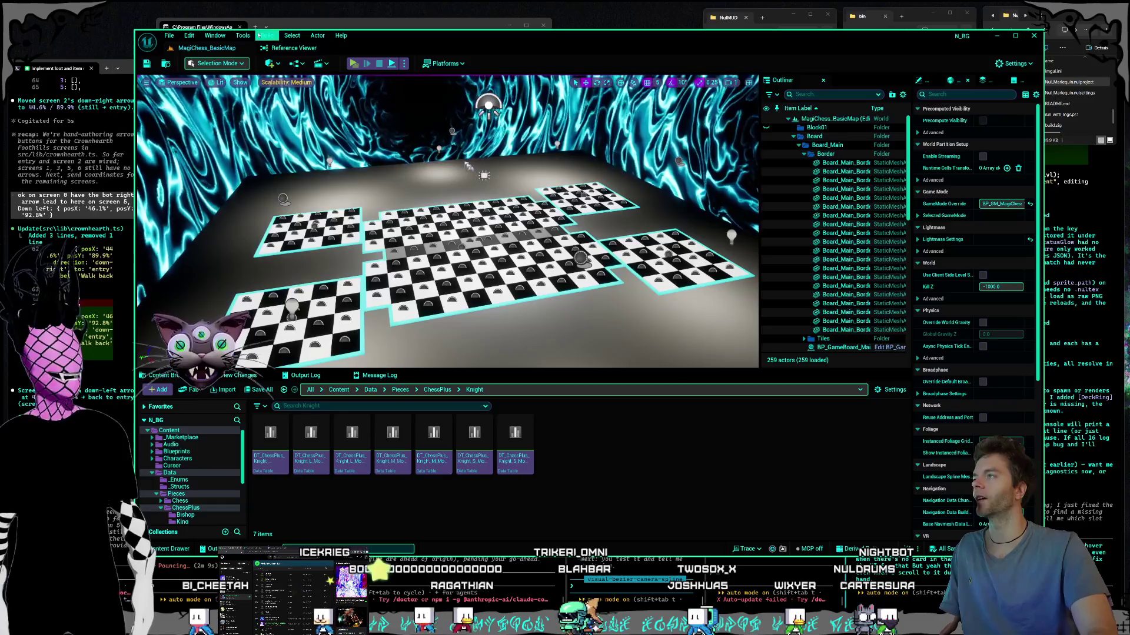
click(243, 36)
click(243, 35)
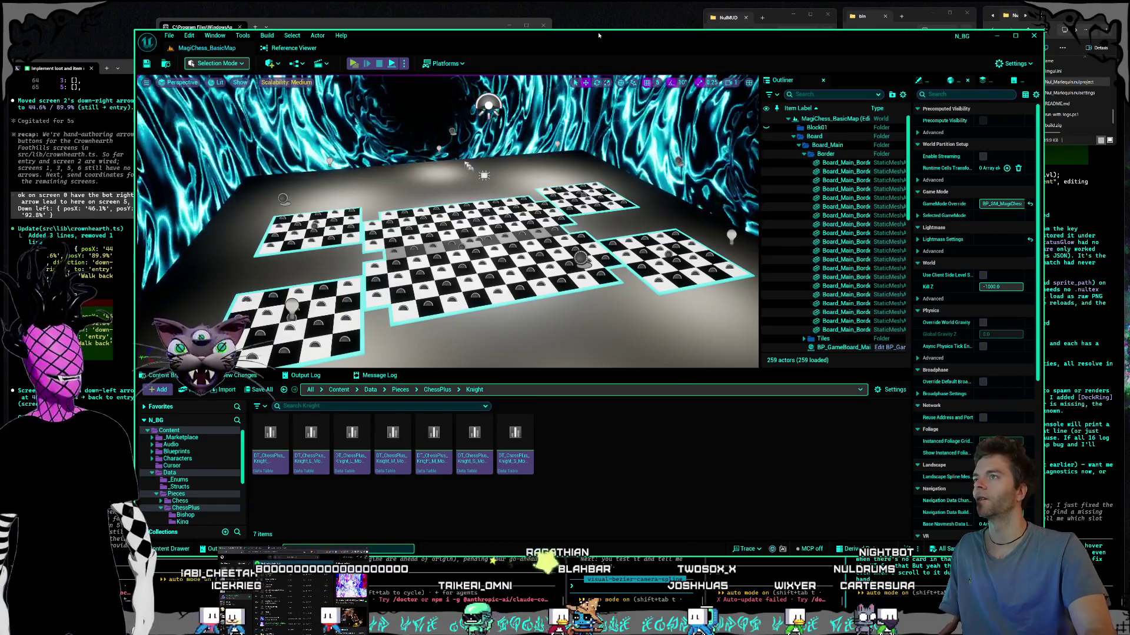
click(1030, 39)
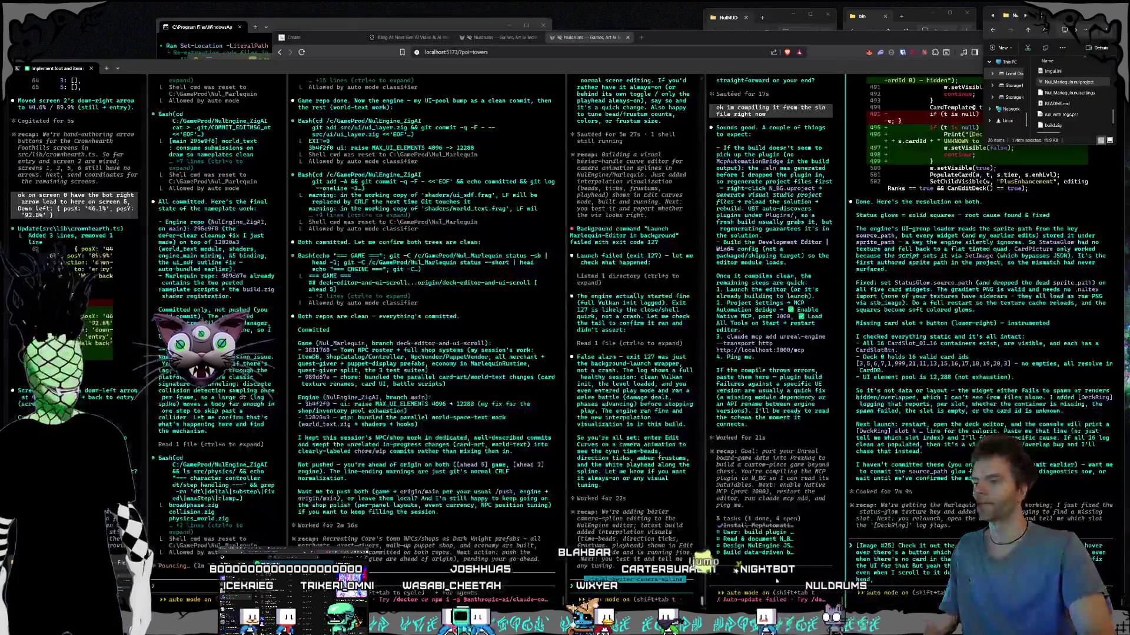
click(775, 582)
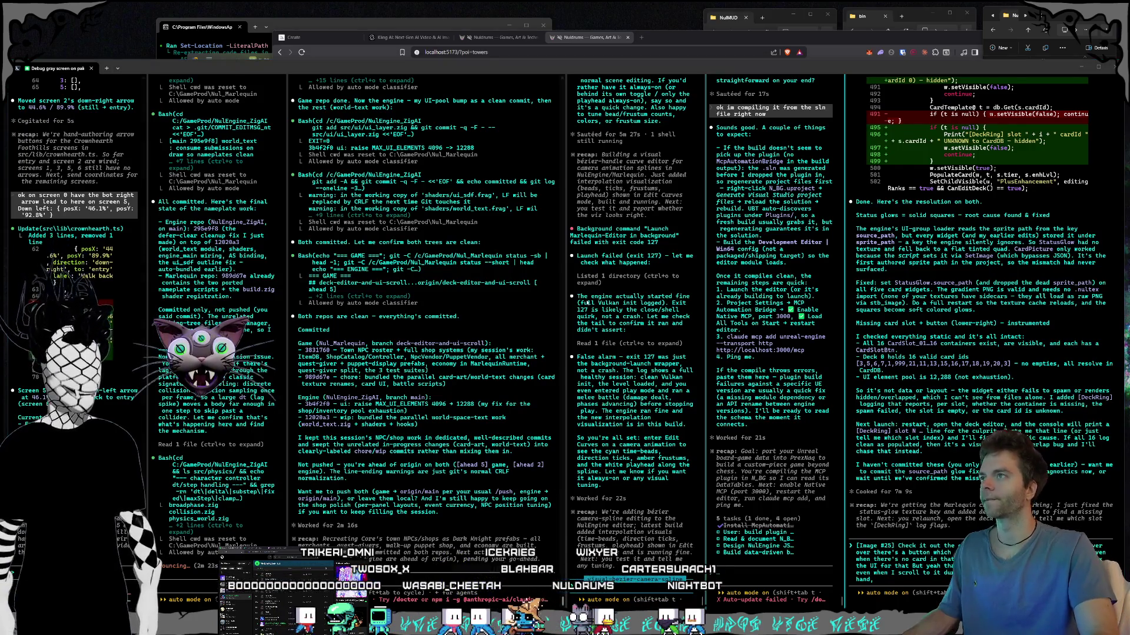
Step: Launch N_BG.uproject from the C:\N_BG\N_BG folder in a new File Explorer window
key(super+e)
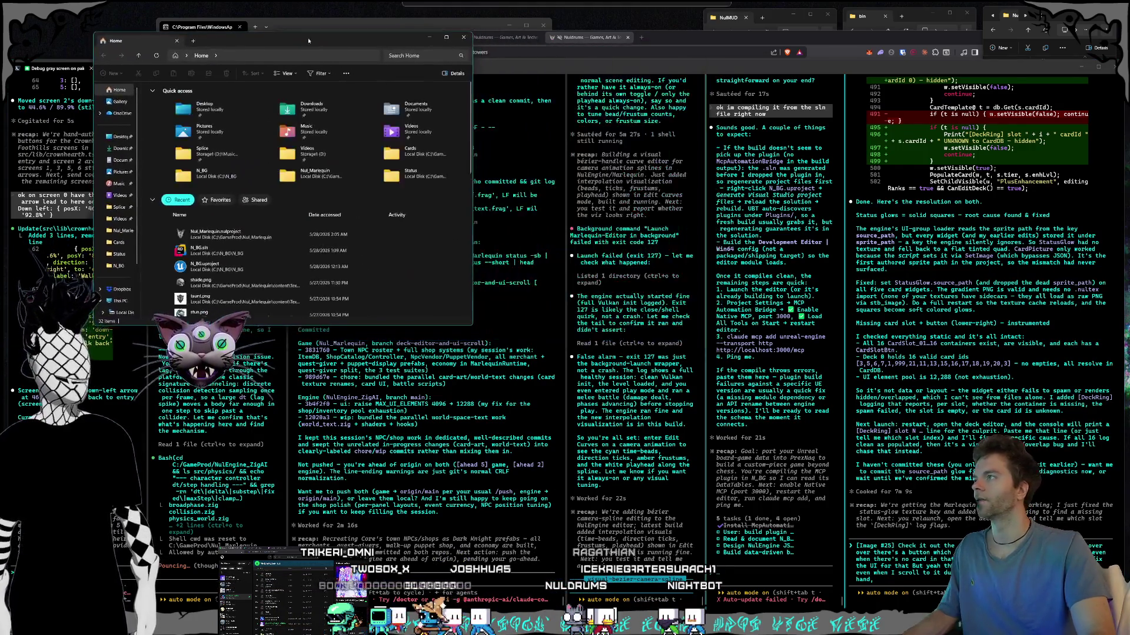
drag(130, 198, 146, 194)
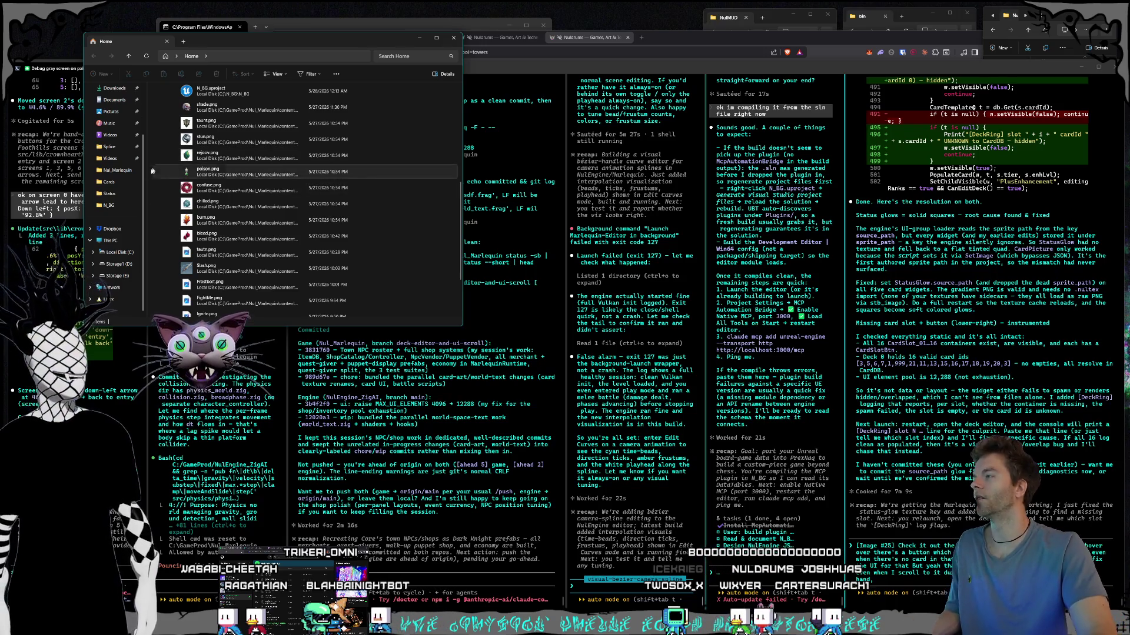
click(118, 252)
scroll(267, 186, down, 3)
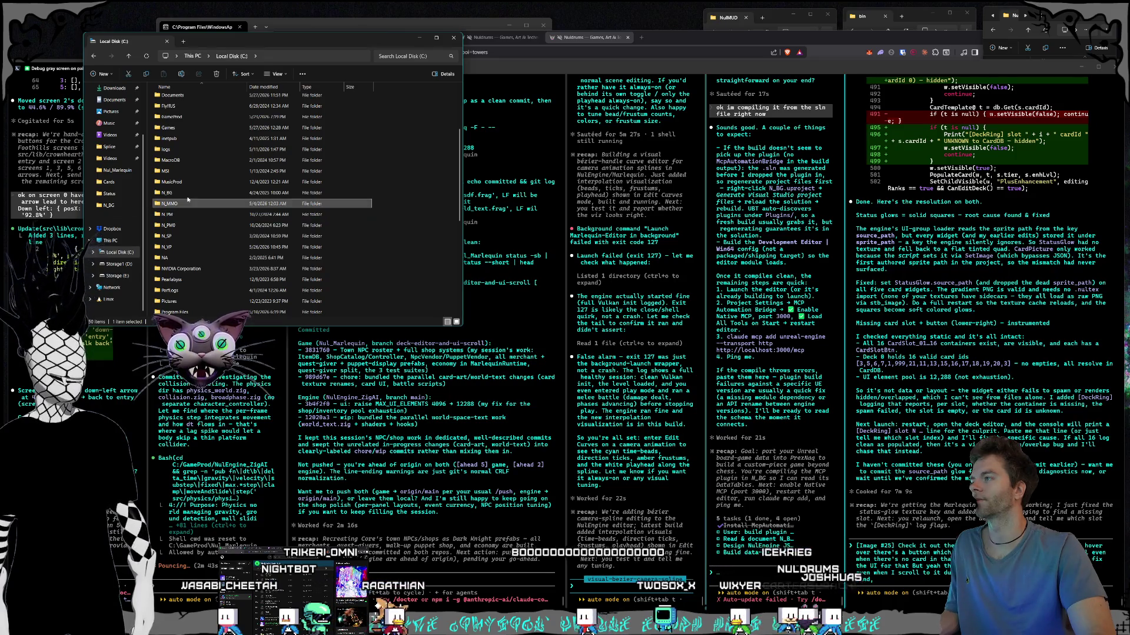
click(199, 235)
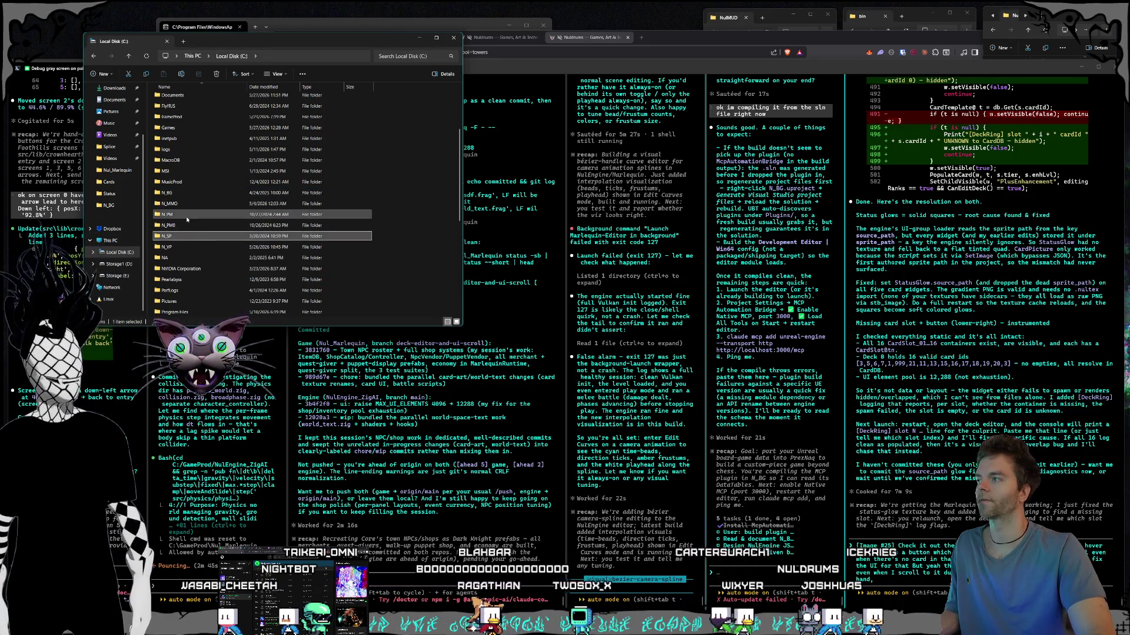
double_click(177, 193)
double_click(167, 110)
double_click(184, 261)
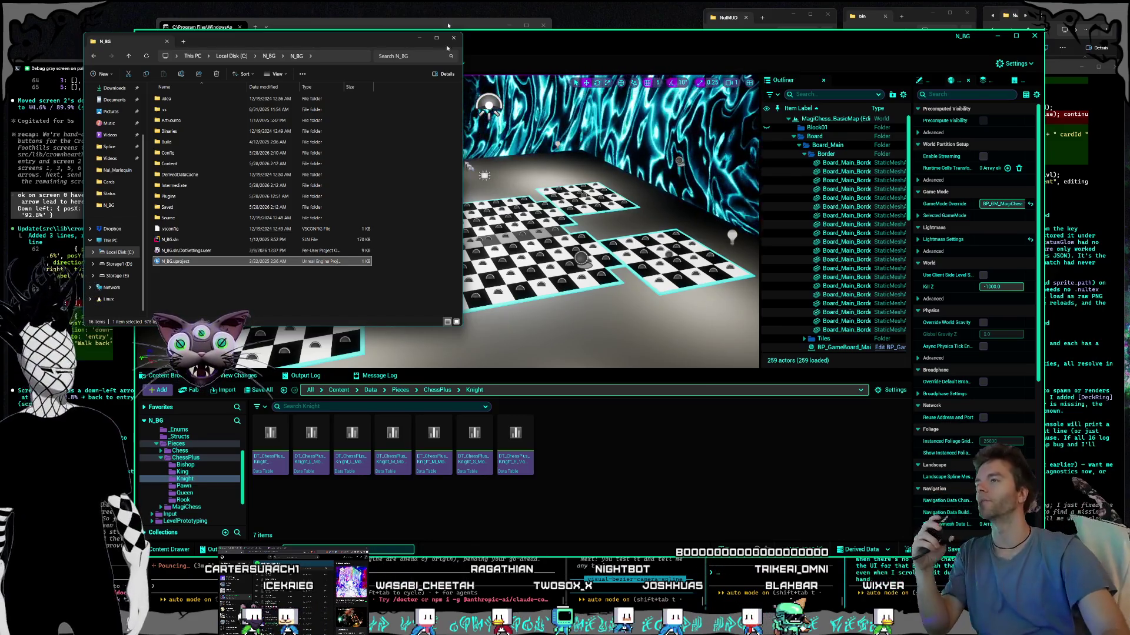
Step: Nudge the N_BG Explorer window aside and minimise the reopened Unreal editor
mouse_move(345, 44)
mouse_down()
mouse_move(356, 40)
mouse_move(313, 43)
mouse_up()
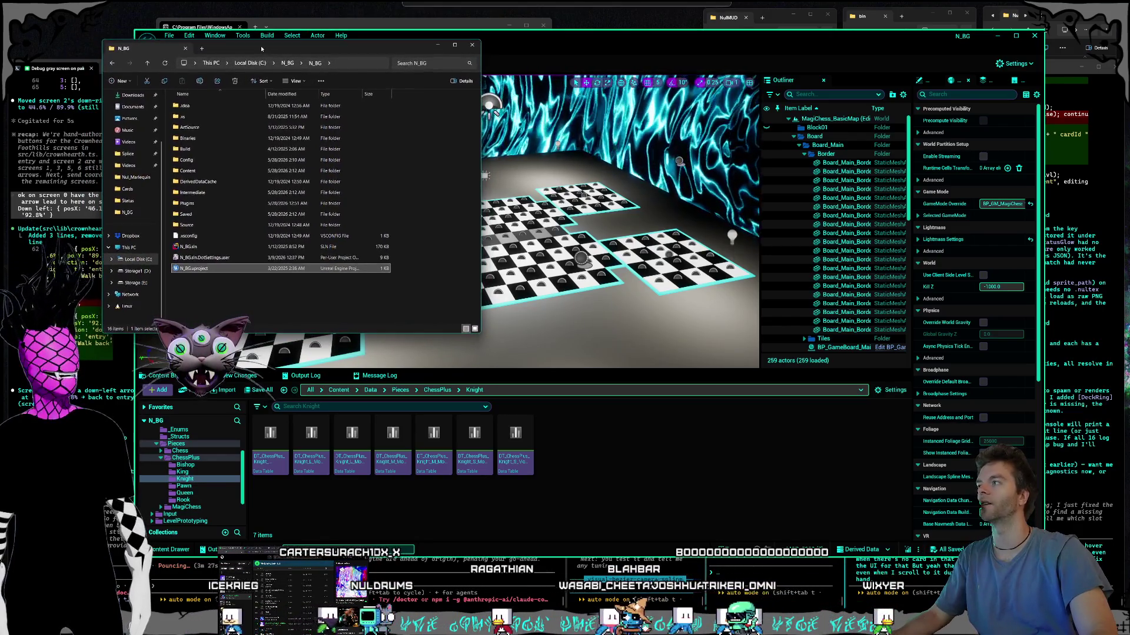
click(557, 40)
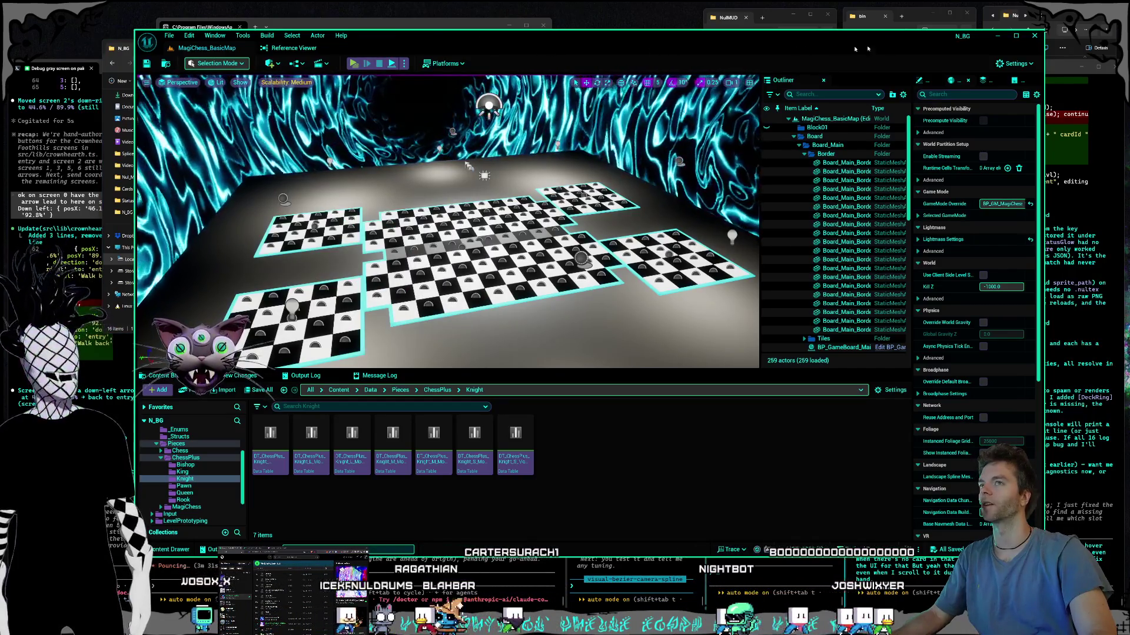
key(super+Down)
key(super+Down)
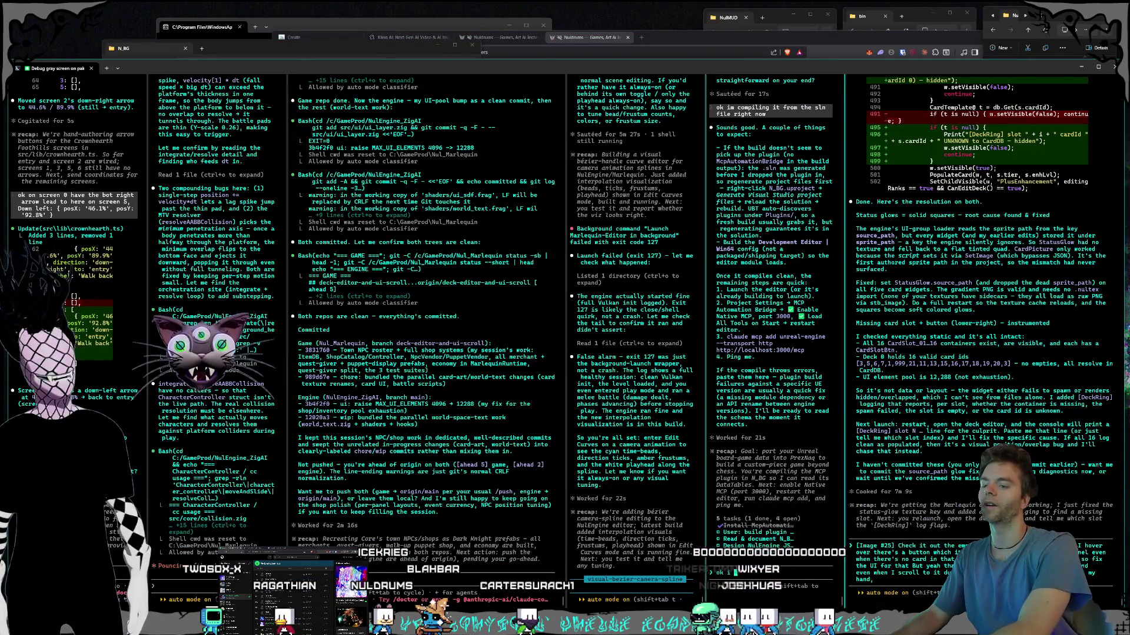
Step: Ask Claude Code which Claude command to run now that settings are done and the editor is open
text(e set)
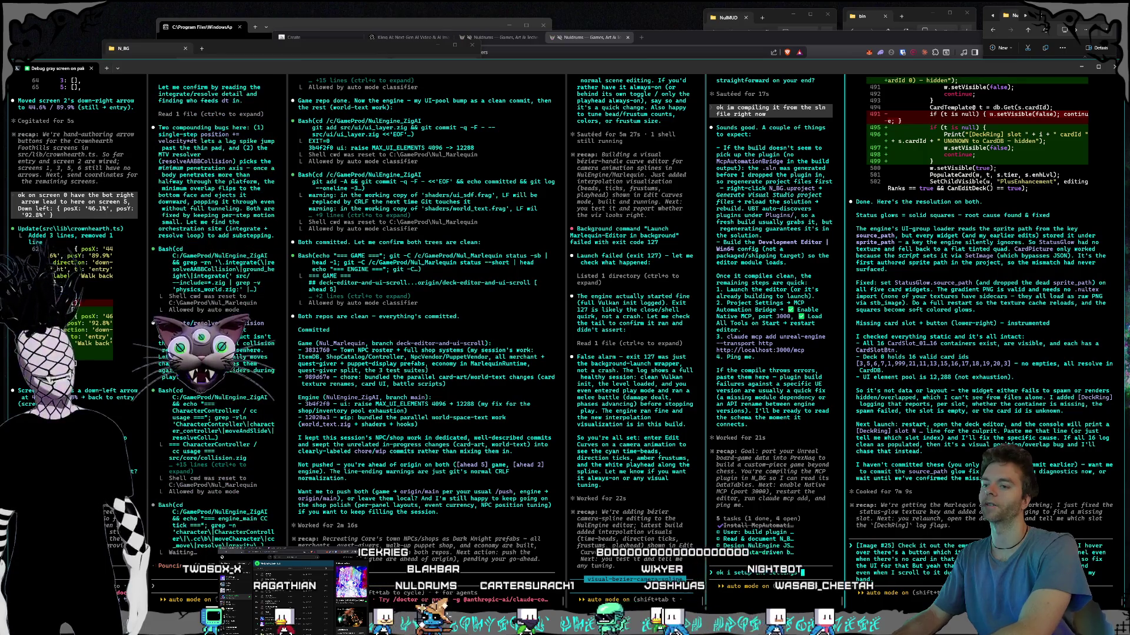
text(tings adn the edit)
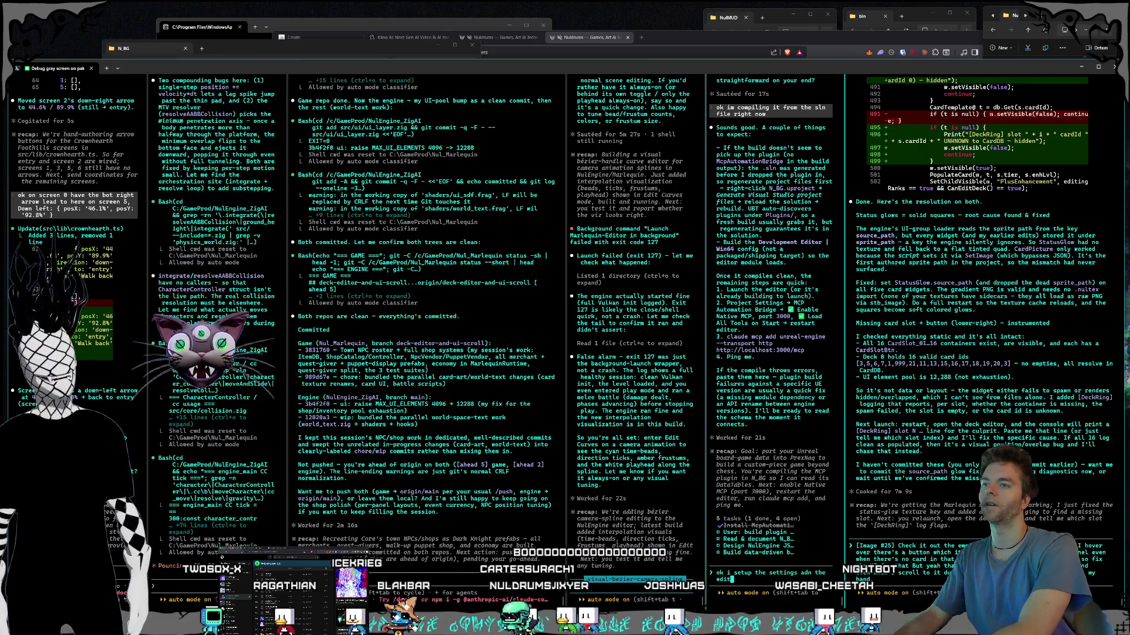
text(or is open, )
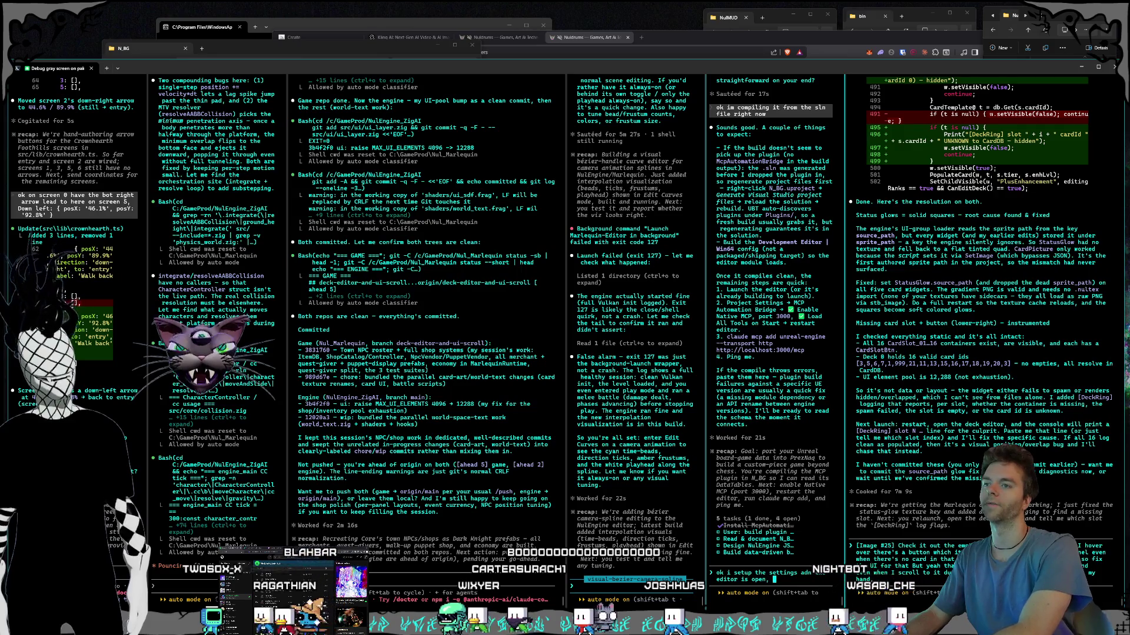
text(whats the clau)
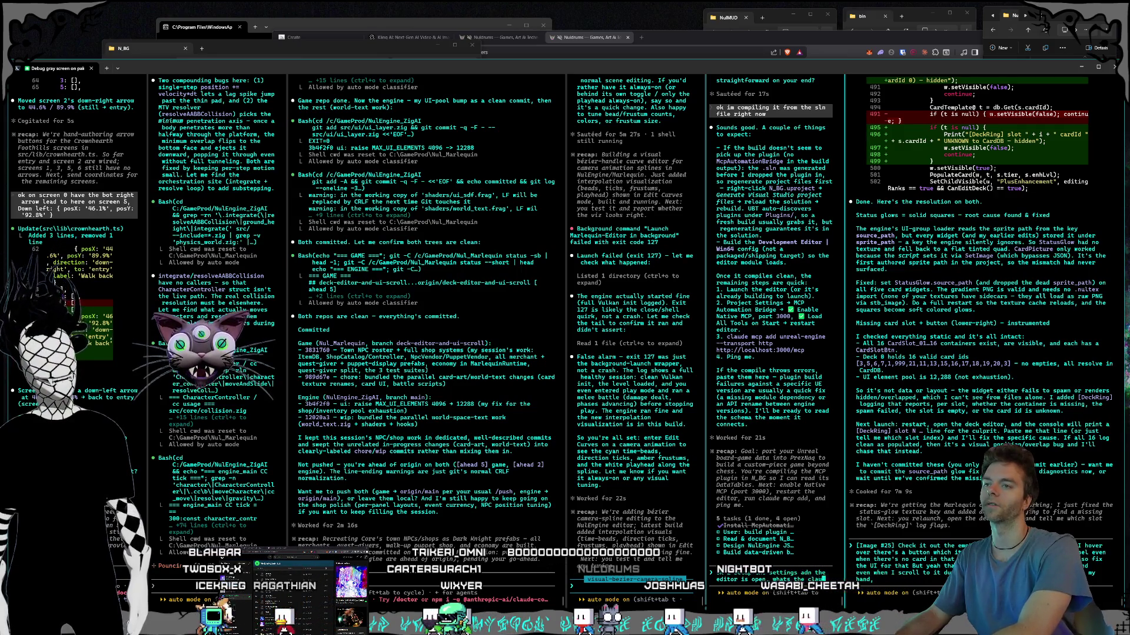
text(de command y ou we)
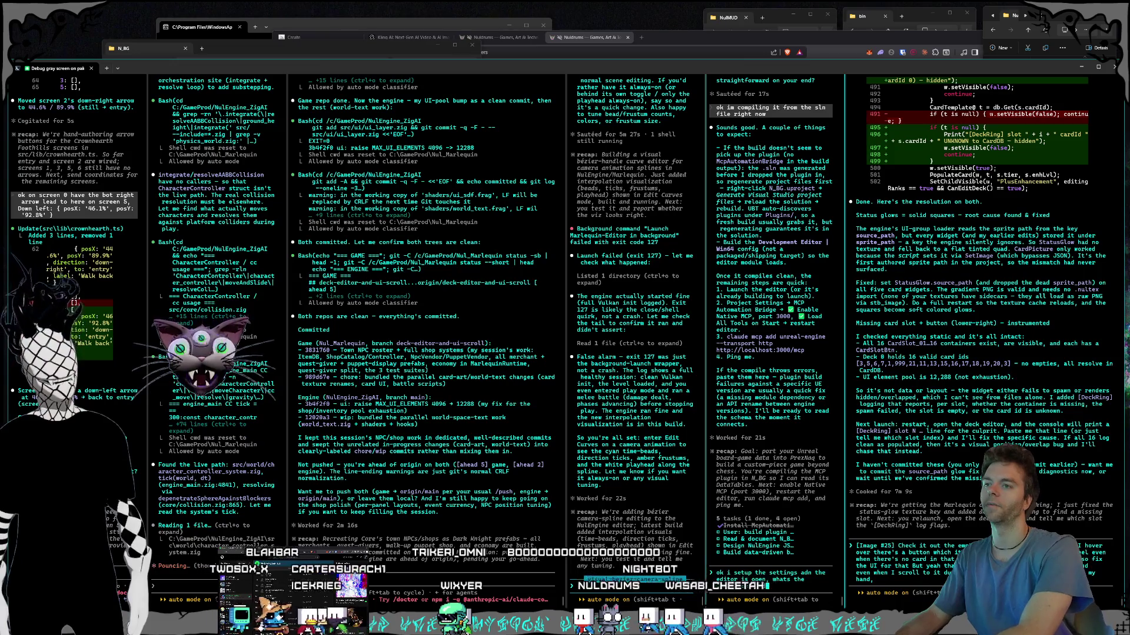
text(re talking about where)
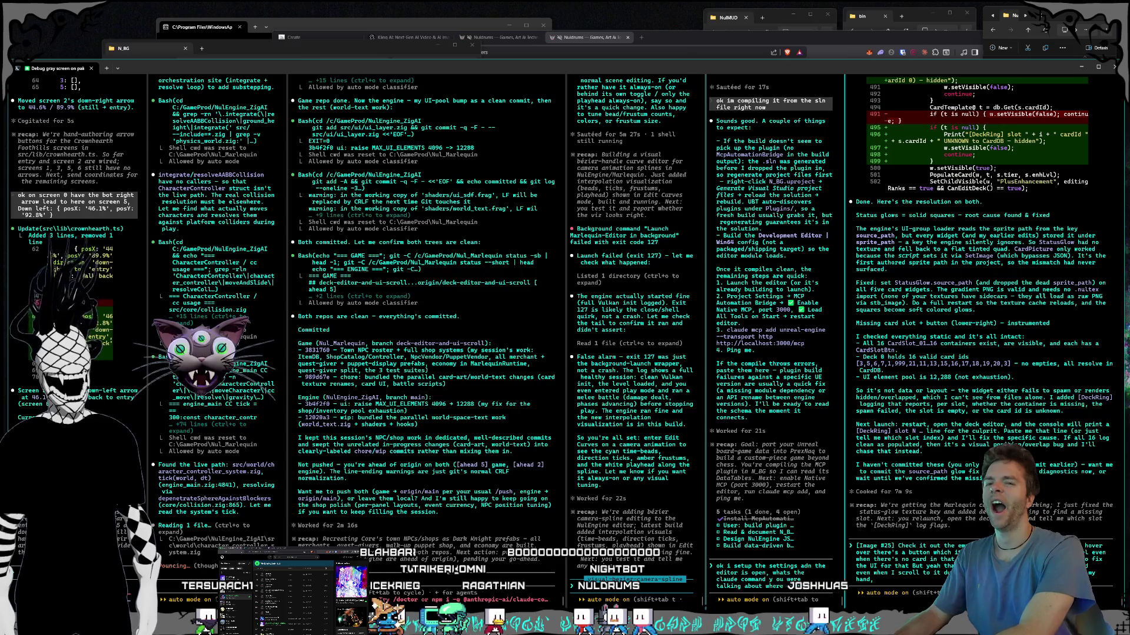
text( do i run thatj?)
key(Return)
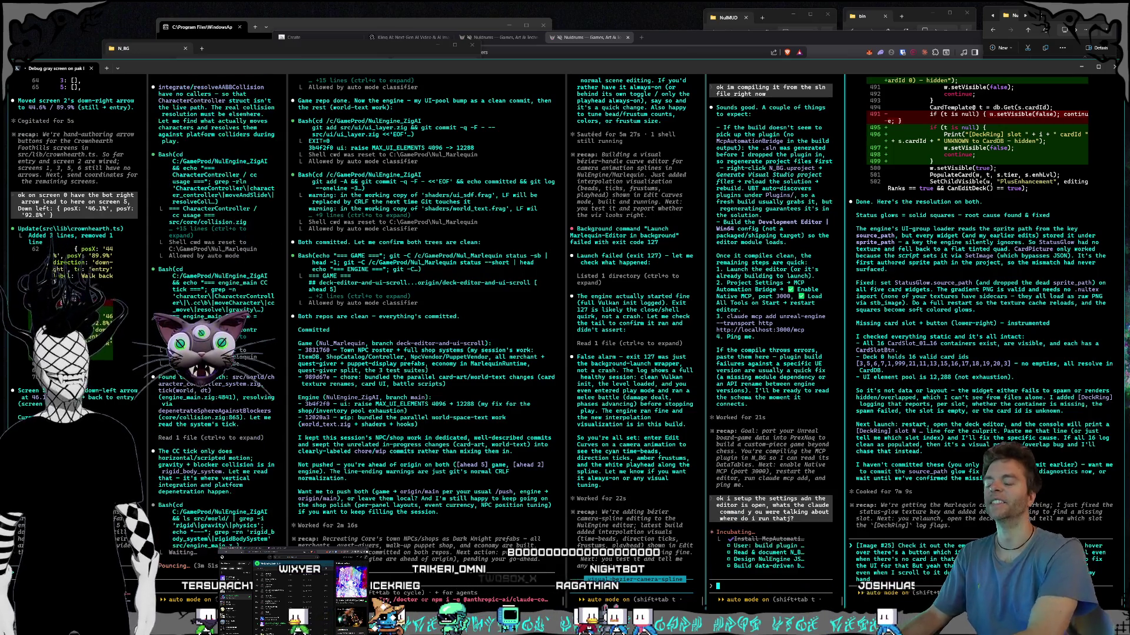
key(alt+Tab)
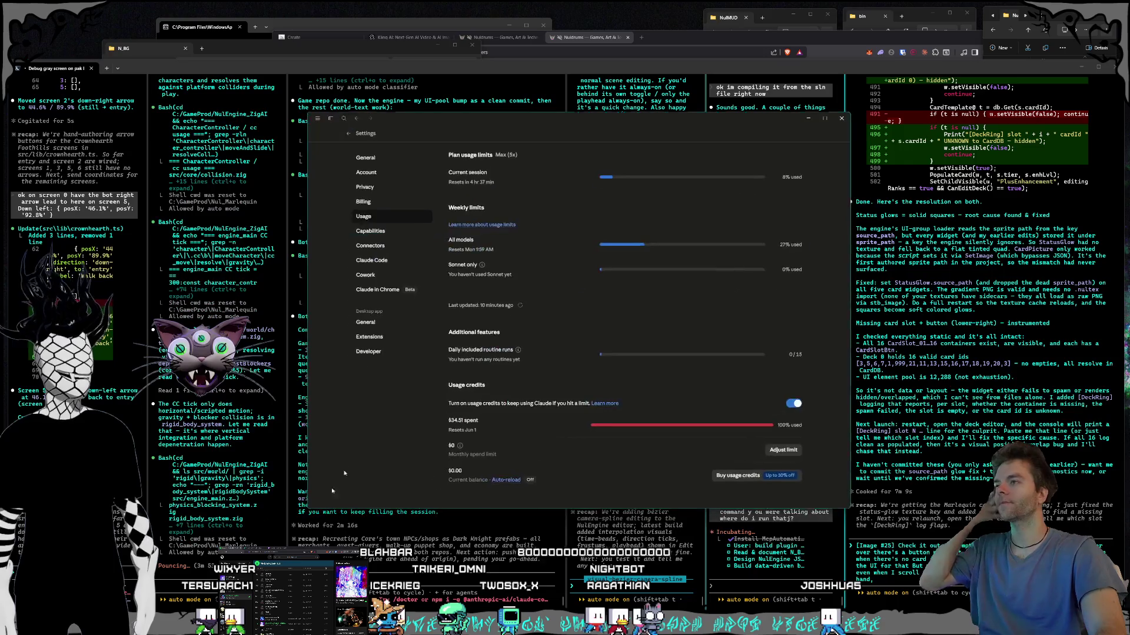
Step: Close Claude's Settings > Usage page to reach the 'Hello, night owl' new chat screen
click(349, 134)
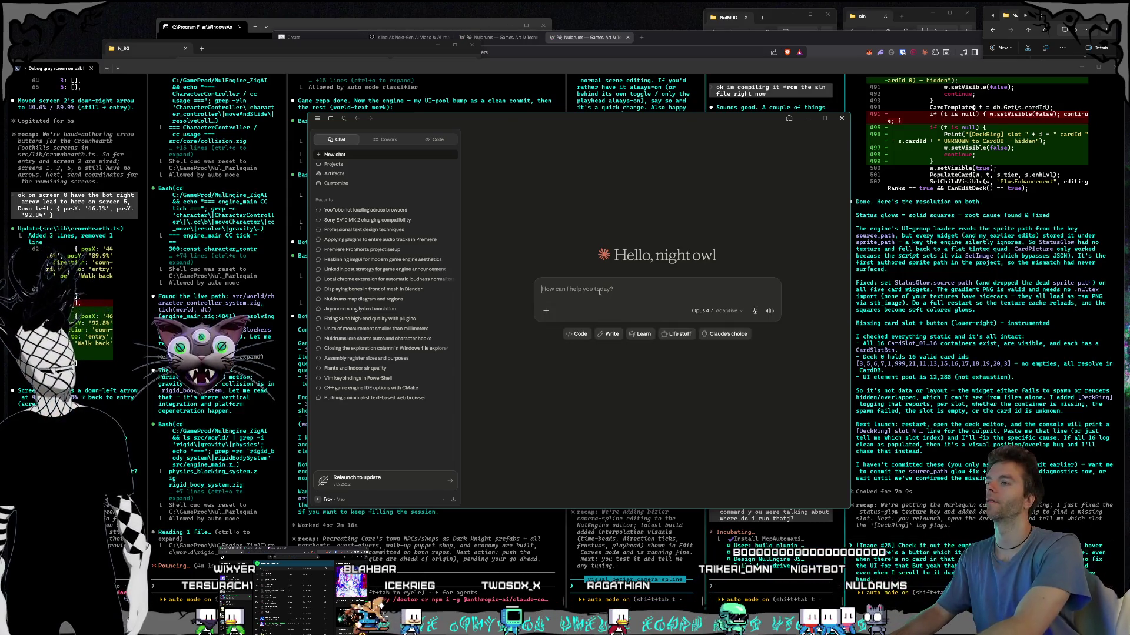
Step: Draft 'Yo! I found out about this ai business partner business running thing called polsia' in Claude and widen the window slightly
text(Yo!)
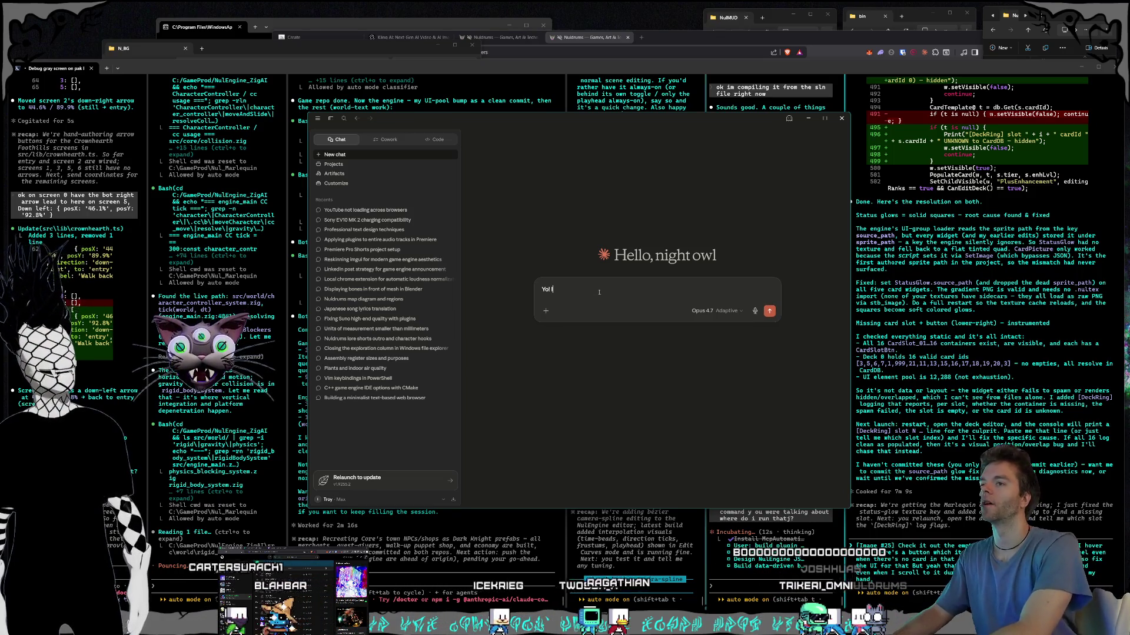
text( I found out about this)
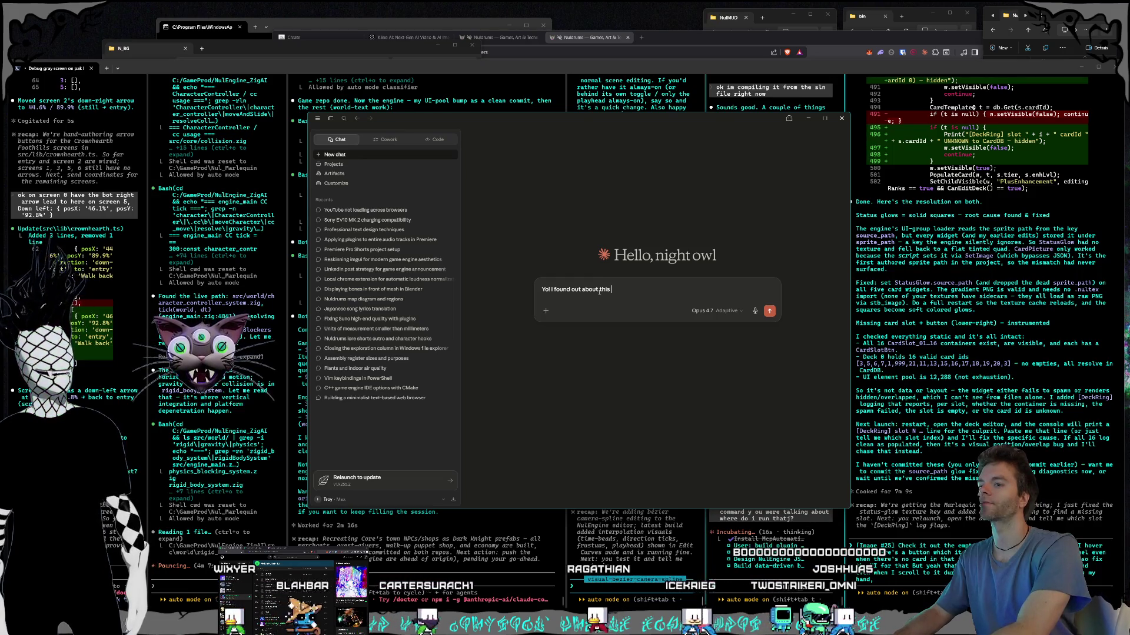
text( ai business partner business running thing called polsia)
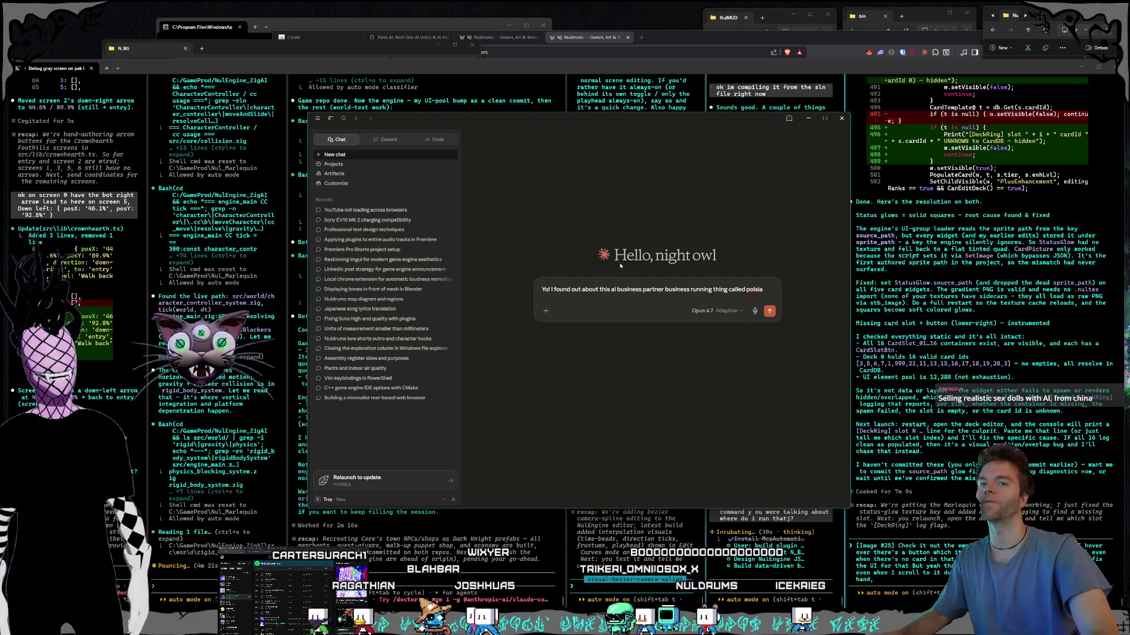
drag(487, 123, 457, 120)
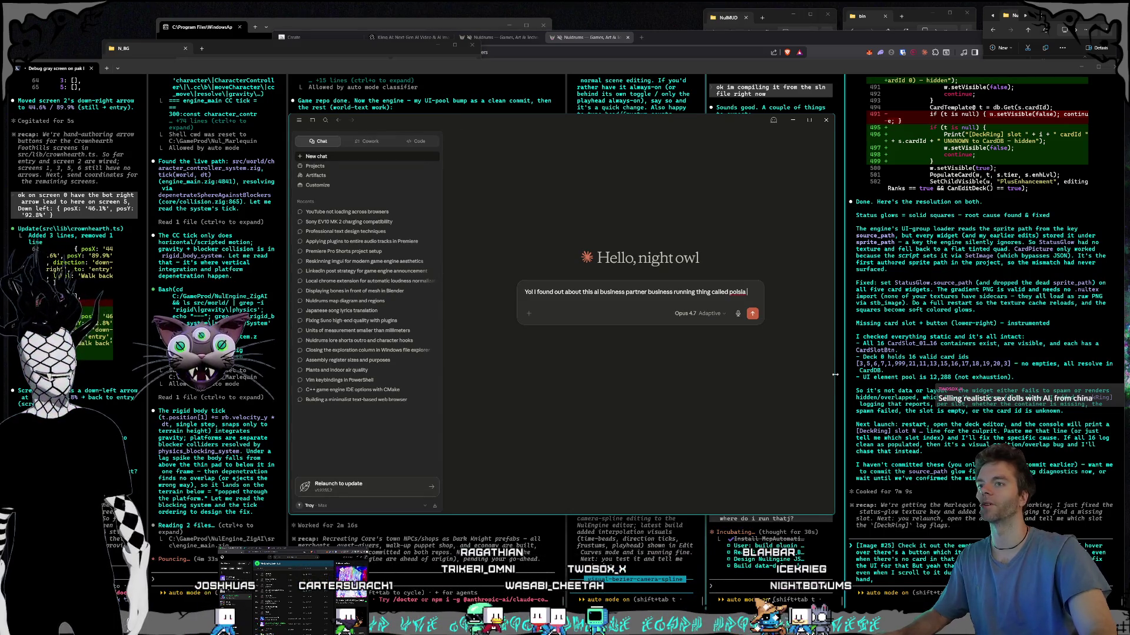
drag(835, 375, 844, 371)
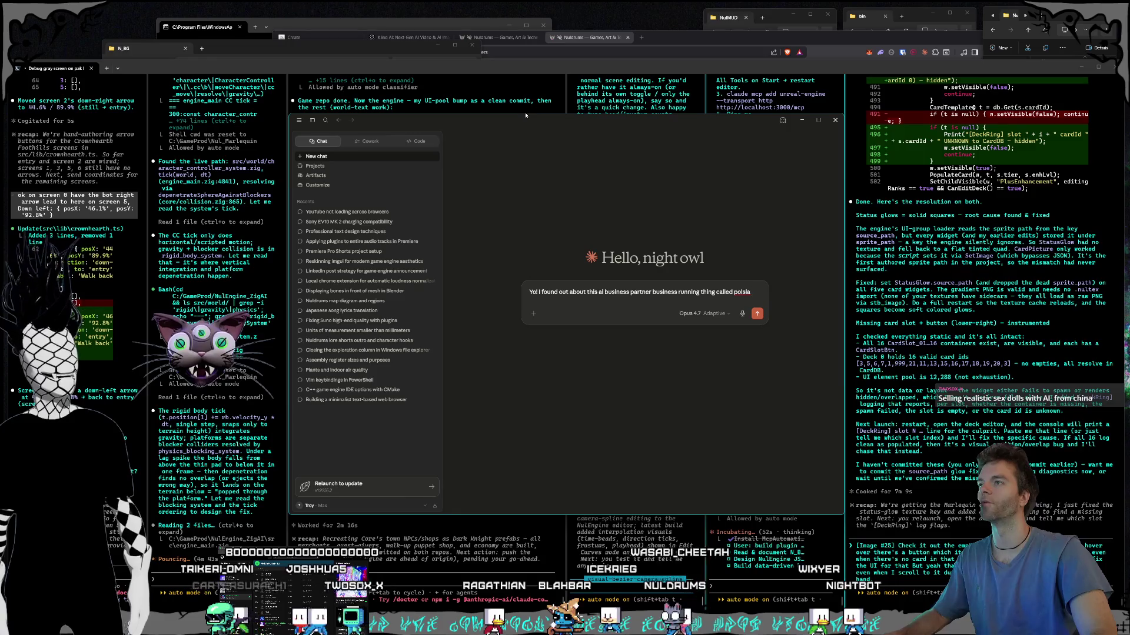
Step: Move the Claude window higher and open a new Brave browser tab
drag(525, 122, 525, 82)
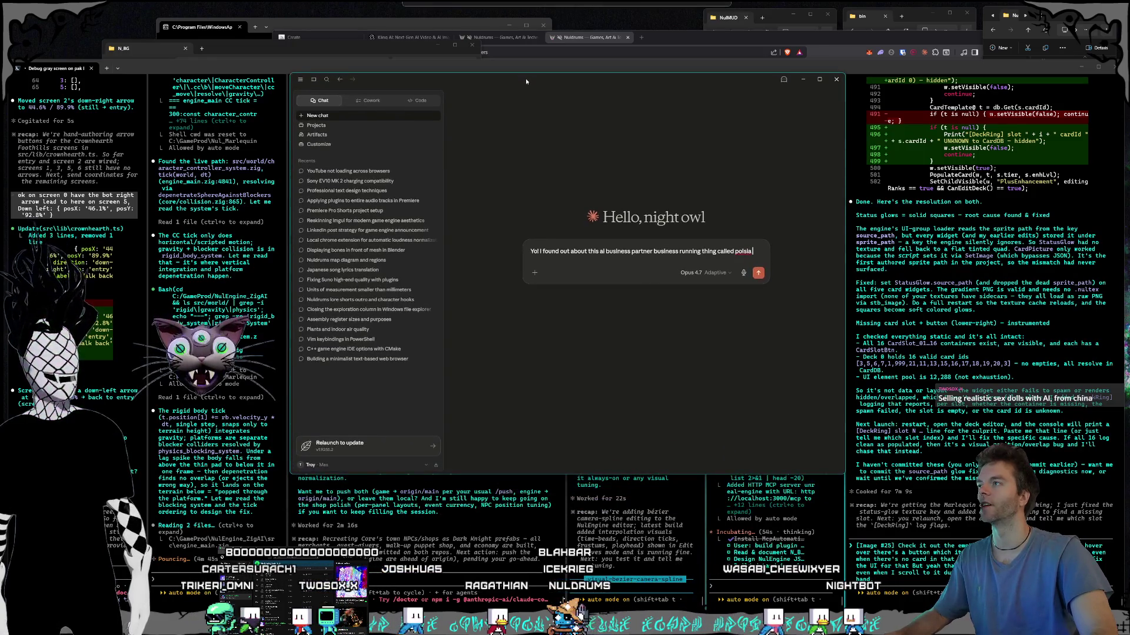
click(648, 40)
click(642, 38)
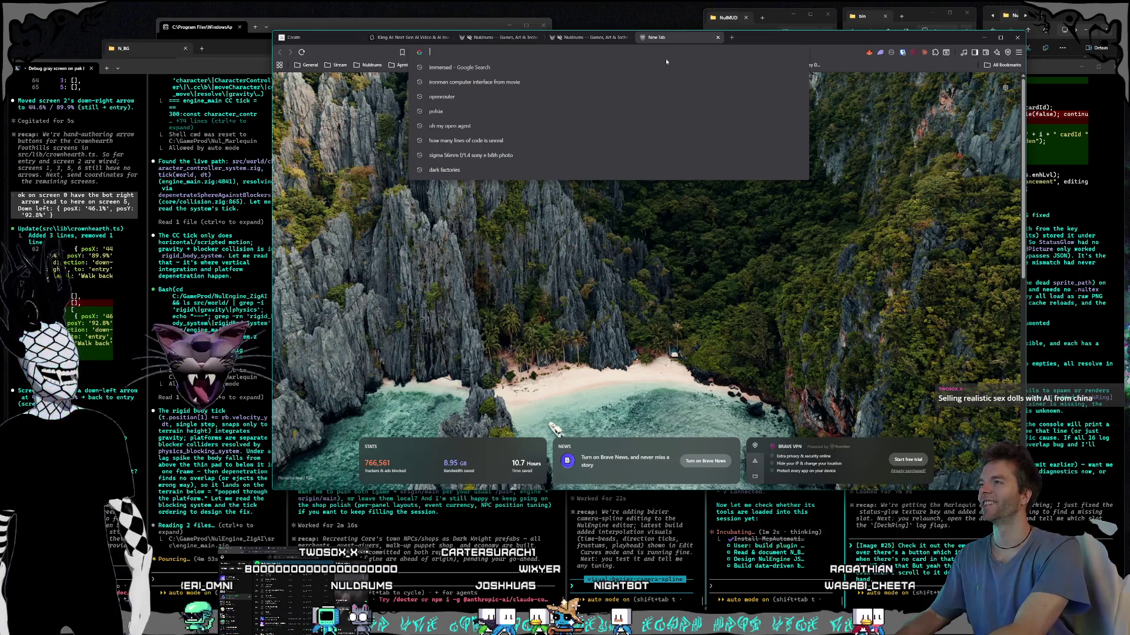
Step: Search 'polsia' in Brave, view the Polsia site, close its tab, and return to Claude
text(polsia)
key(Return)
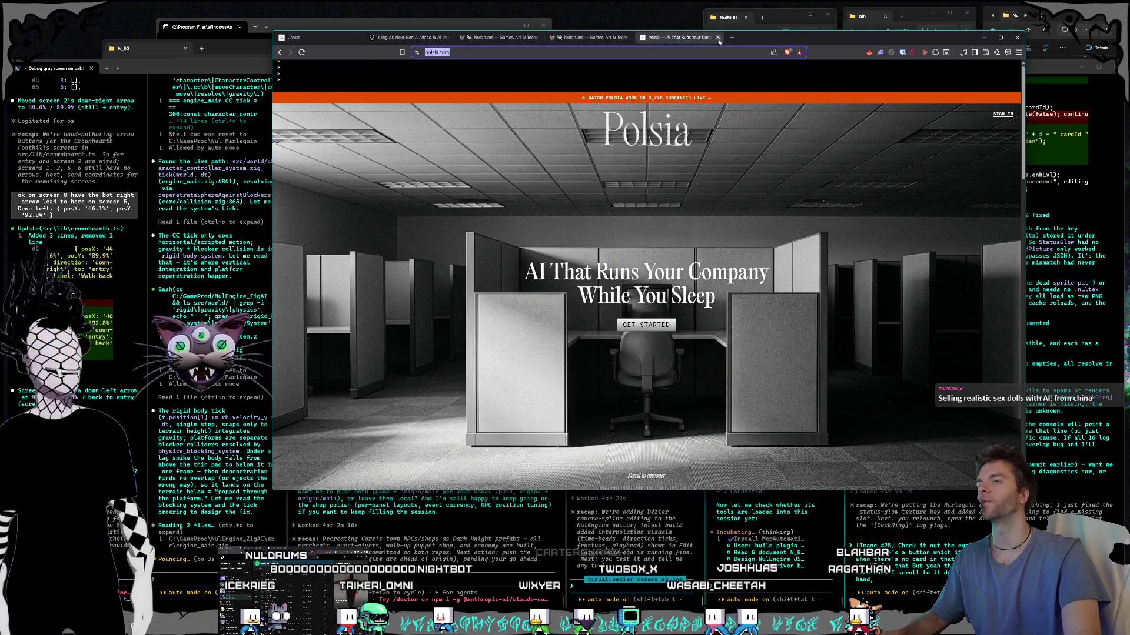
click(718, 37)
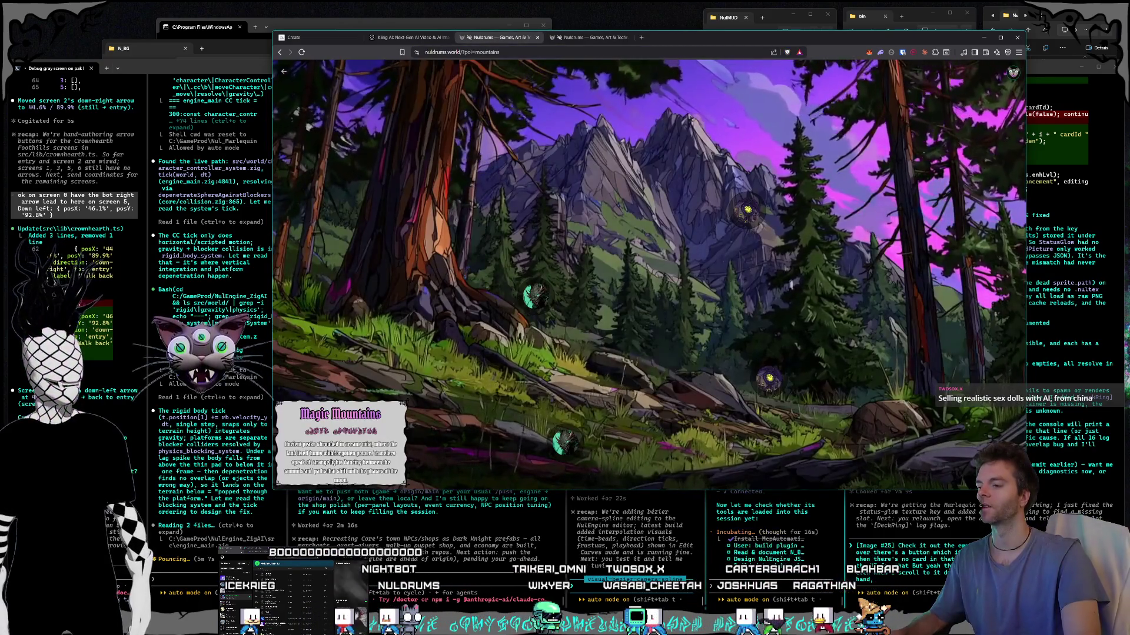
key(alt+Tab)
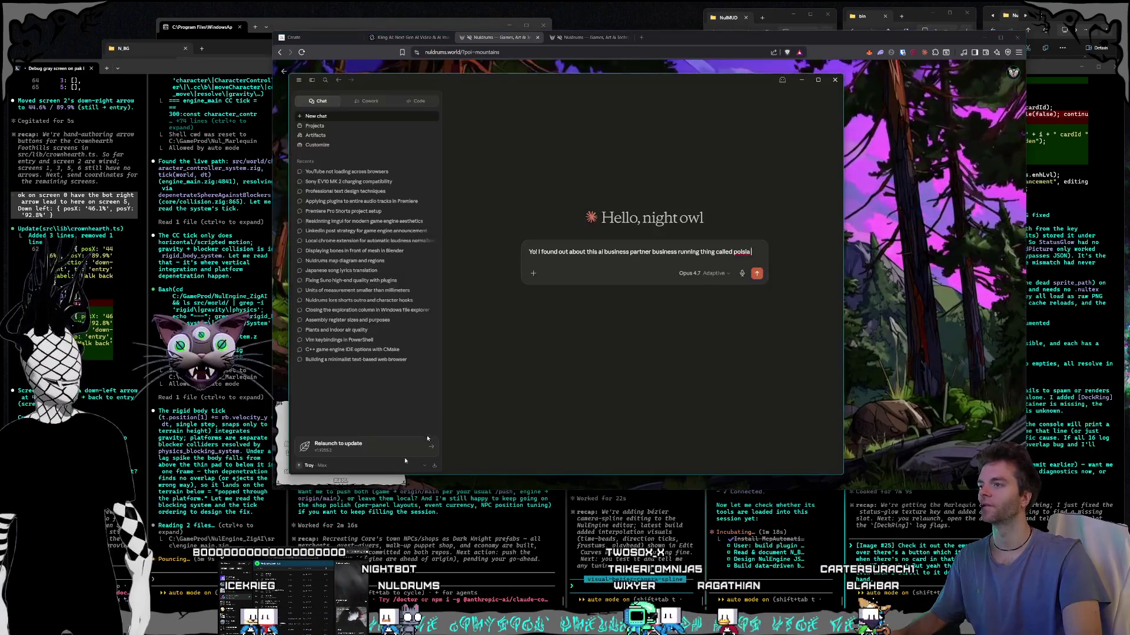
click(766, 259)
text(,)
text(https://polsia.com/)
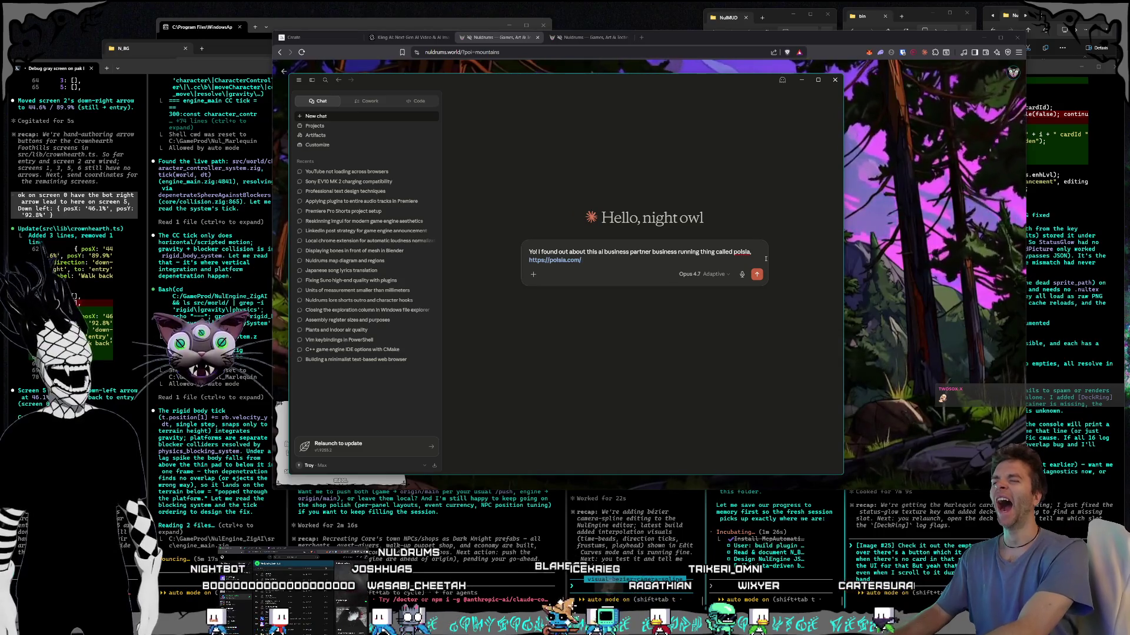
text(I wa)
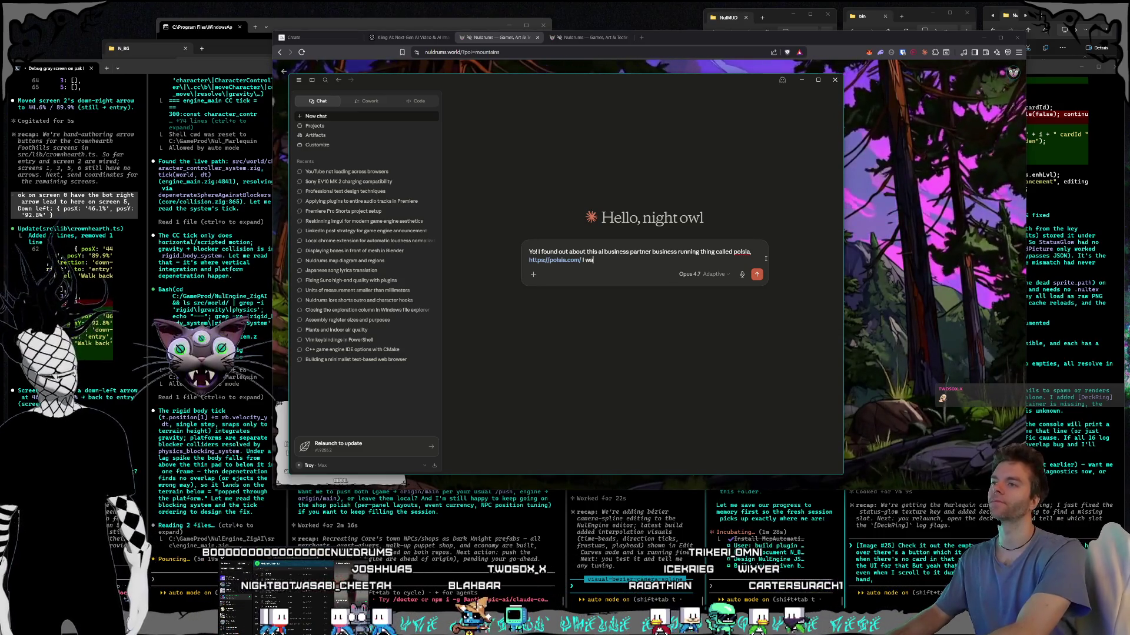